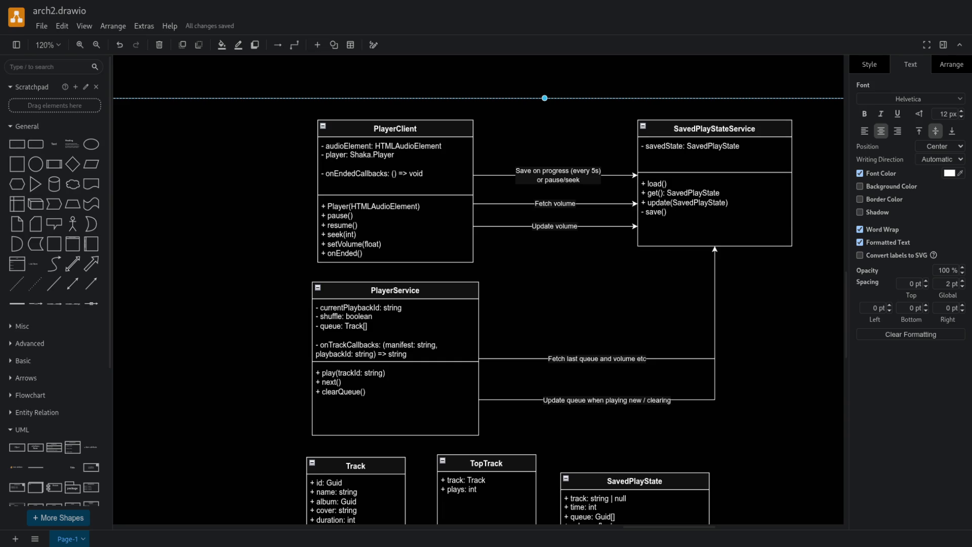
# Step: Turn off connection points in the arch2.drawio class diagram
pyautogui.press('Escape')
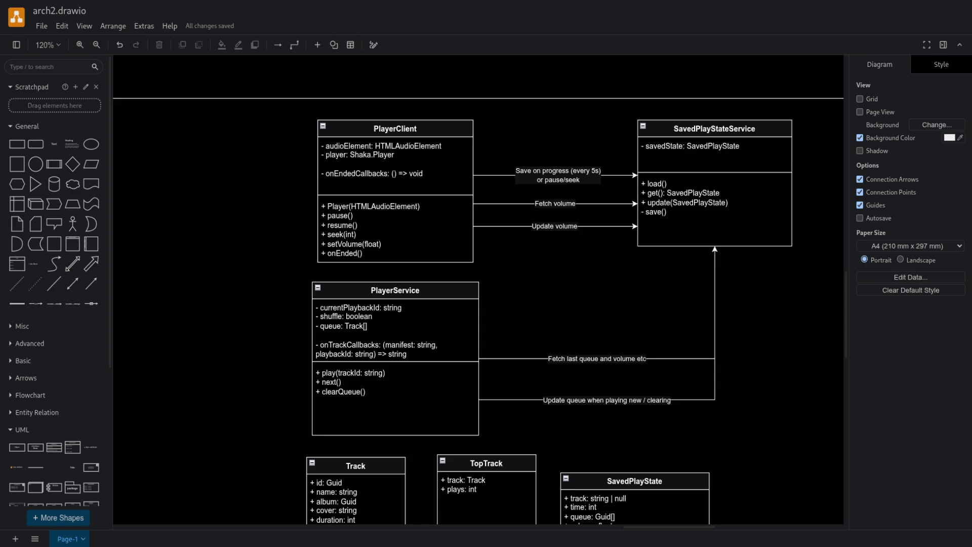
pyautogui.hotkey('ctrl', 'a')
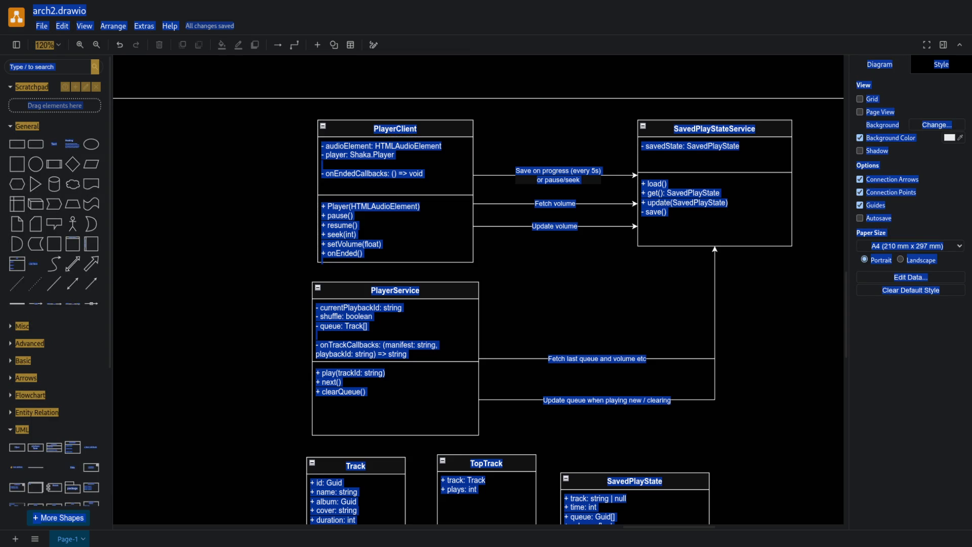
pyautogui.click(542, 87)
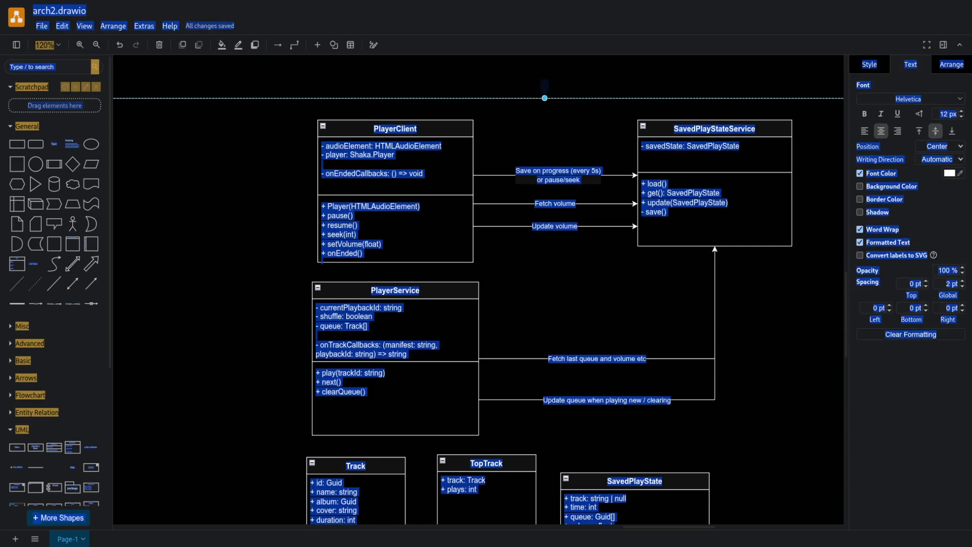
pyautogui.scroll(-5, 478, 288)
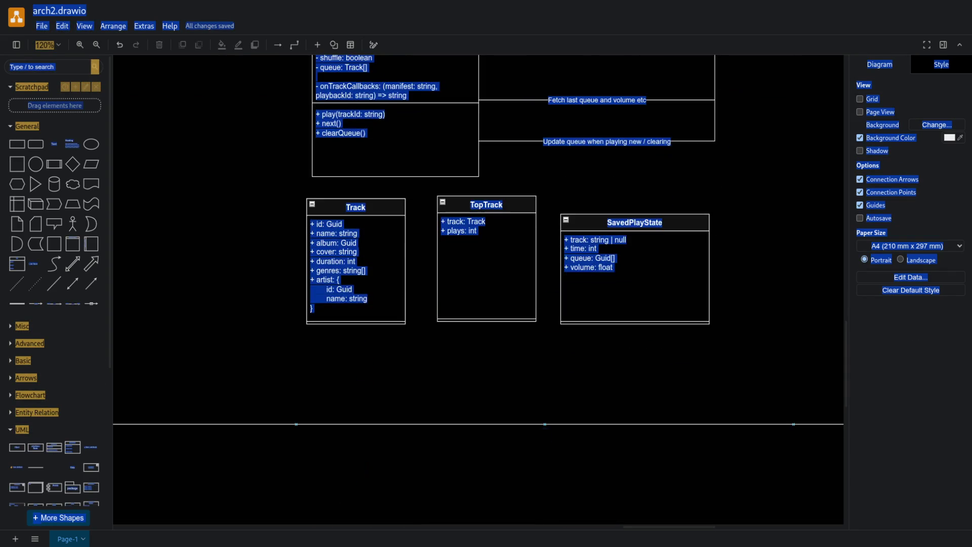
pyautogui.scroll(-4, 55, 289)
pyautogui.scroll(8, 479, 289)
pyautogui.scroll(-5, 478, 289)
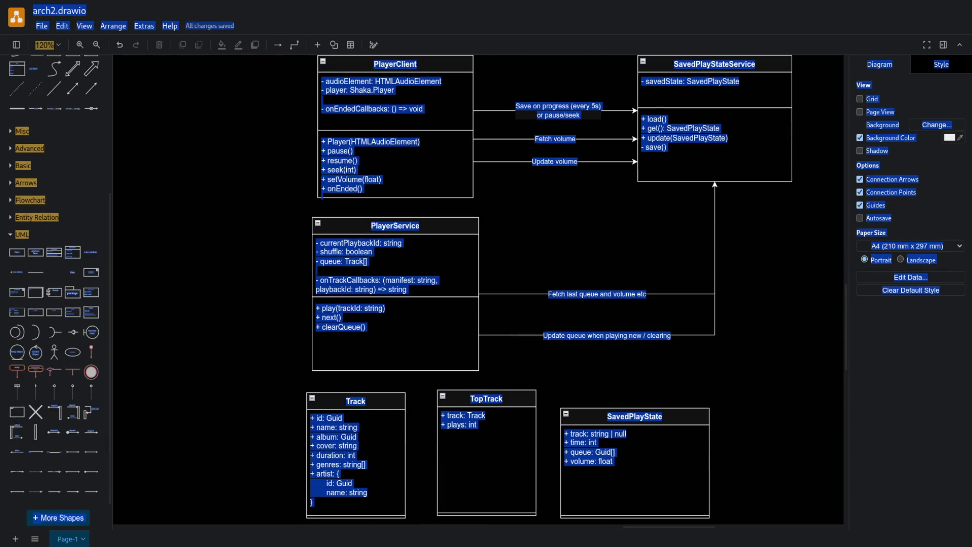
pyautogui.hotkey('alt', 'shift', 'o')
pyautogui.hotkey('alt', 'shift', 'o')
pyautogui.hotkey('alt', 'shift', 'o')
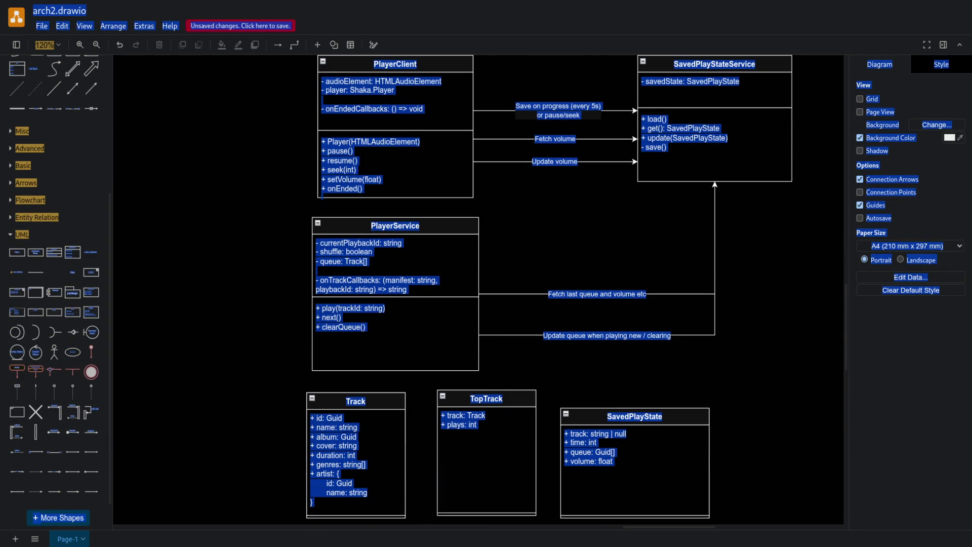
# Step: Save the arch2.drawio class diagram with Ctrl+S
pyautogui.hotkey('ctrl', 's')
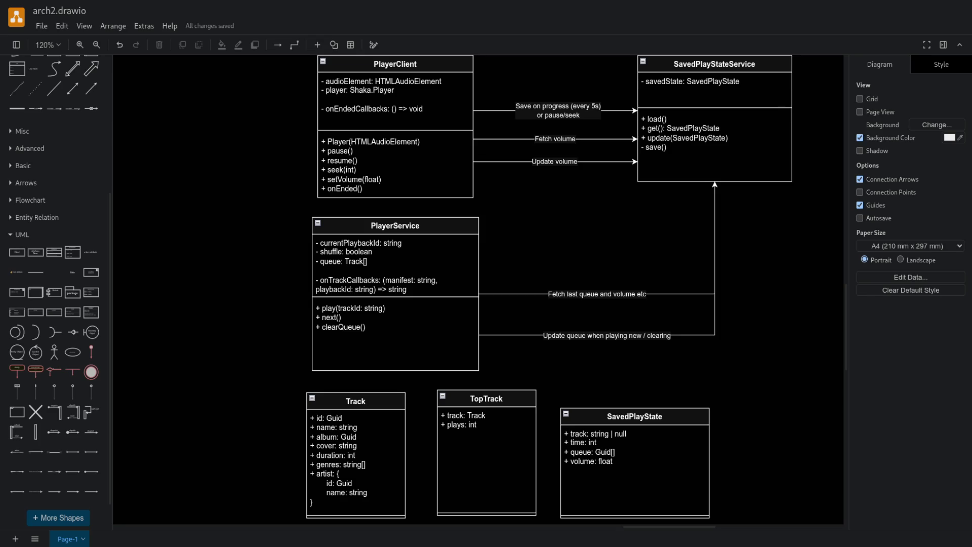
pyautogui.scroll(3, 478, 288)
pyautogui.scroll(-3, 478, 289)
pyautogui.scroll(4, 479, 288)
pyautogui.scroll(-6, 478, 288)
pyautogui.scroll(2, 479, 289)
pyautogui.scroll(-2, 478, 289)
pyautogui.scroll(-8, 478, 288)
pyautogui.scroll(10, 478, 289)
pyautogui.scroll(-7, 478, 289)
pyautogui.scroll(10, 479, 288)
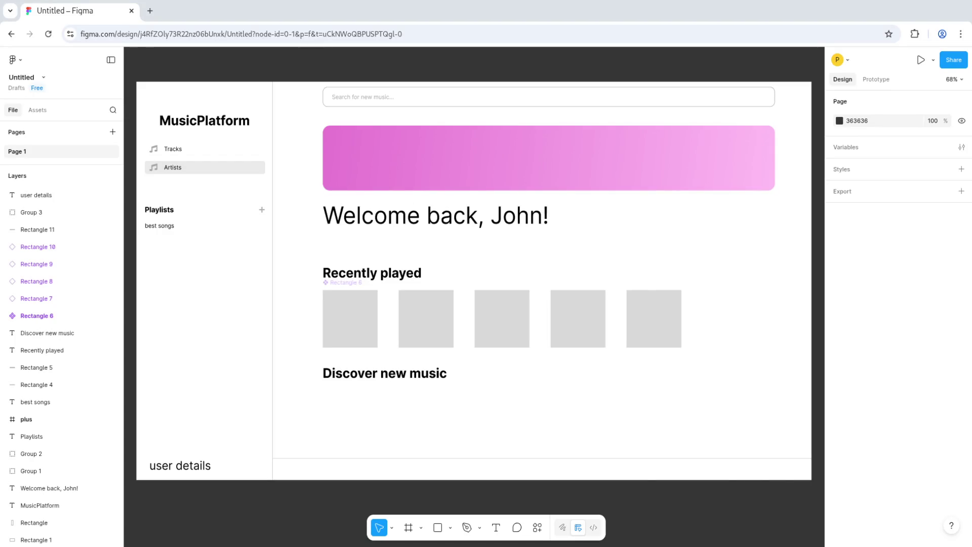
pyautogui.scroll(-5, 653, 256)
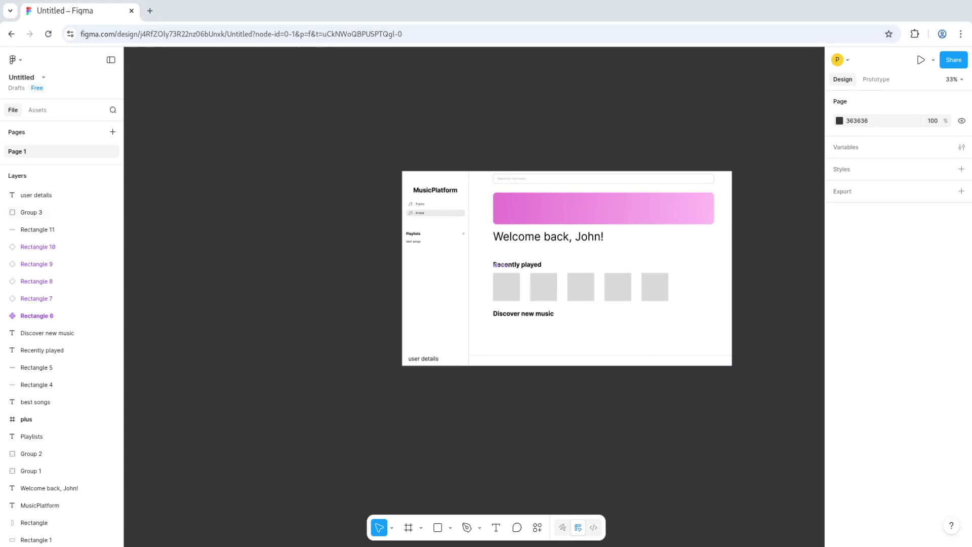
pyautogui.hscroll(1, 425, 274)
pyautogui.scroll(3, 461, 223)
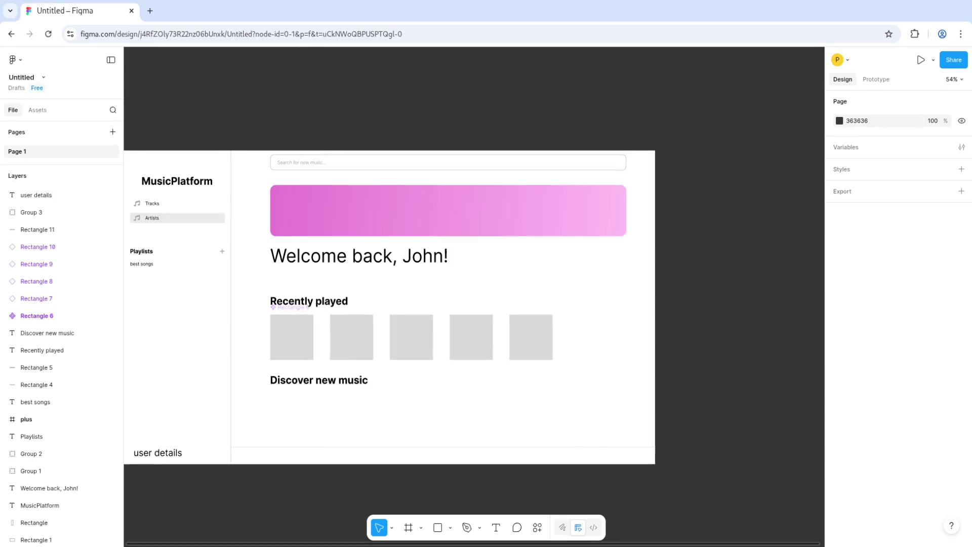
pyautogui.scroll(-1, 461, 222)
pyautogui.scroll(3, 473, 288)
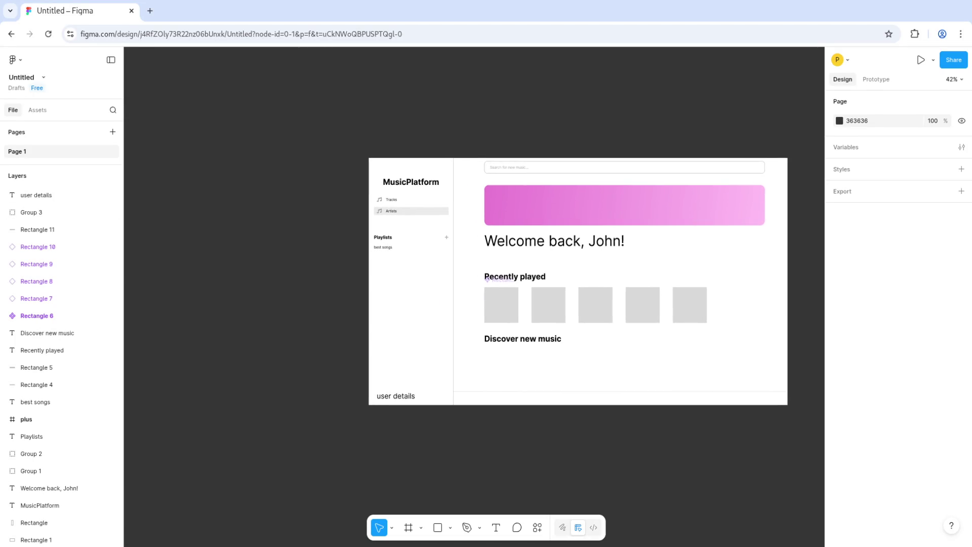
pyautogui.scroll(4, 234, 217)
pyautogui.click(324, 199)
pyautogui.press('Escape')
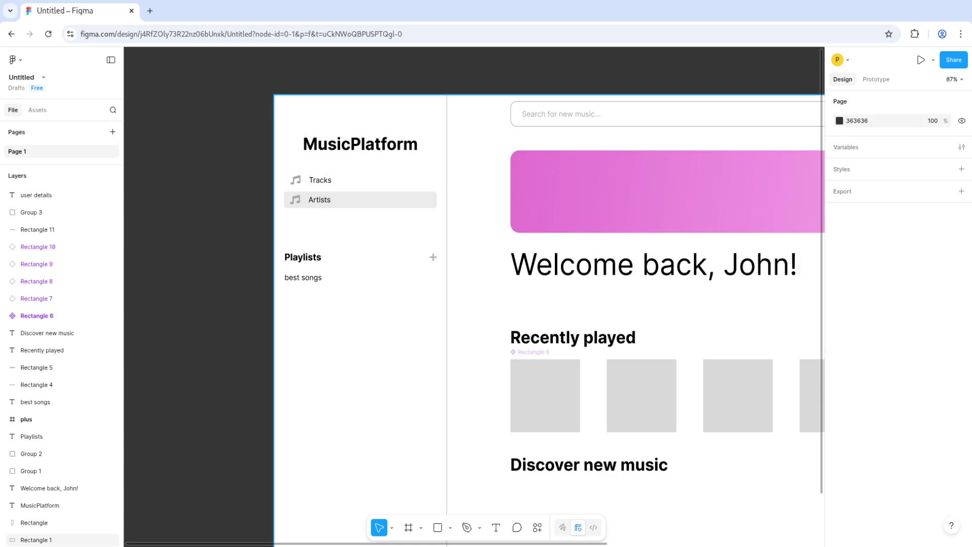
pyautogui.scroll(-3, 491, 191)
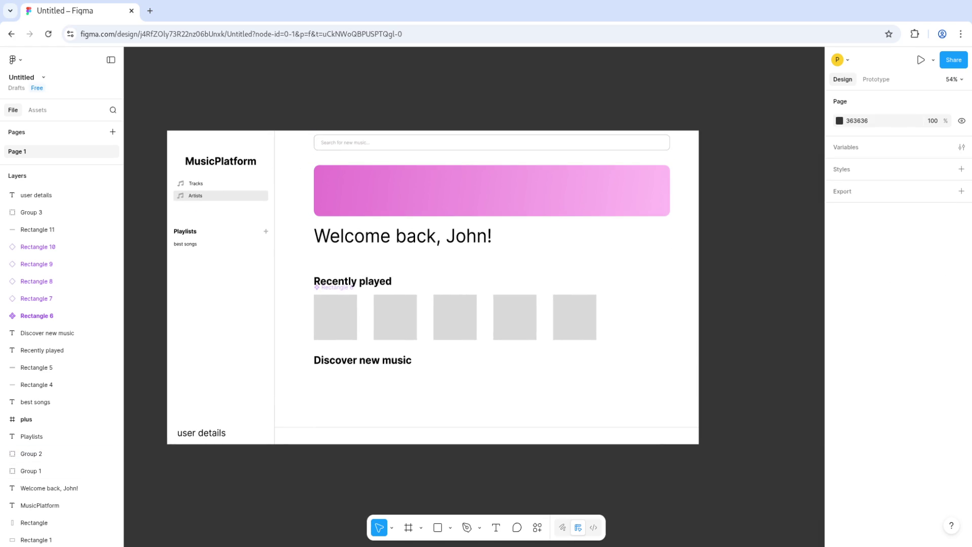
pyautogui.click(496, 394)
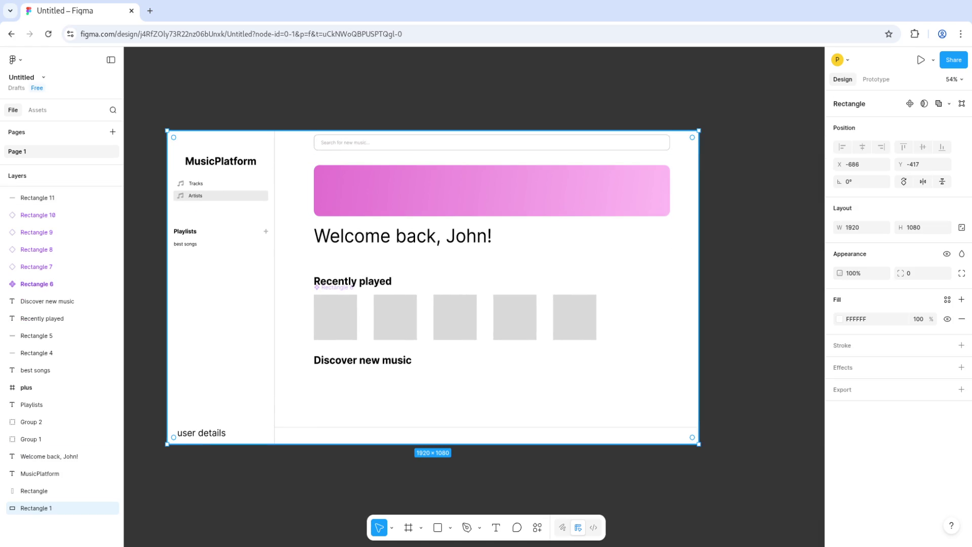
# Step: Paste a copy of the white 1920×1080 background and place it right of the screen
pyautogui.press('Escape')
pyautogui.hotkey('ctrl', 'v')
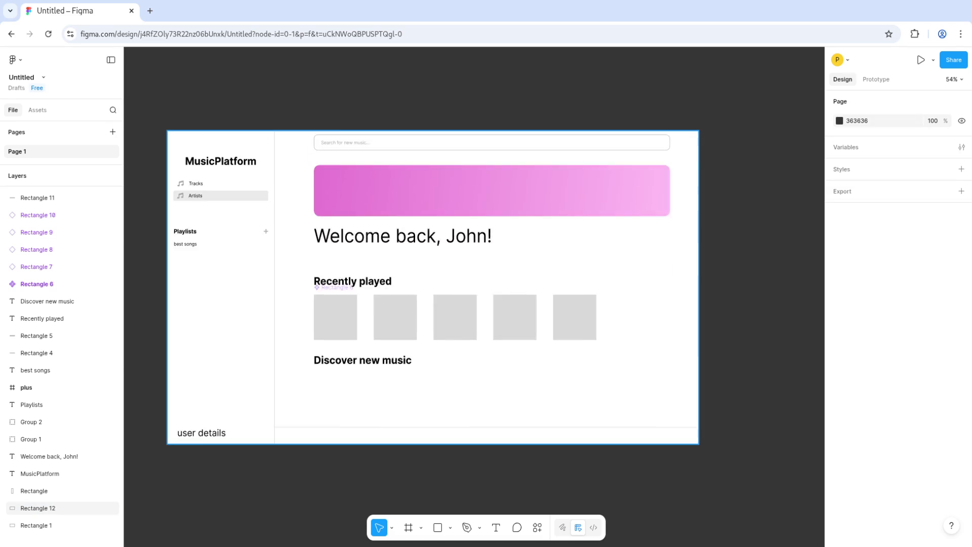
pyautogui.scroll(-5, 683, 232)
pyautogui.moveTo(683, 233); pyautogui.dragTo(688, 327)
pyautogui.moveTo(497, 345)
pyautogui.mouseDown()
pyautogui.moveTo(526, 343)
pyautogui.moveTo(681, 228)
pyautogui.moveTo(773, 223)
pyautogui.moveTo(778, 245)
pyautogui.mouseUp()
pyautogui.hscroll(2, 526, 343)
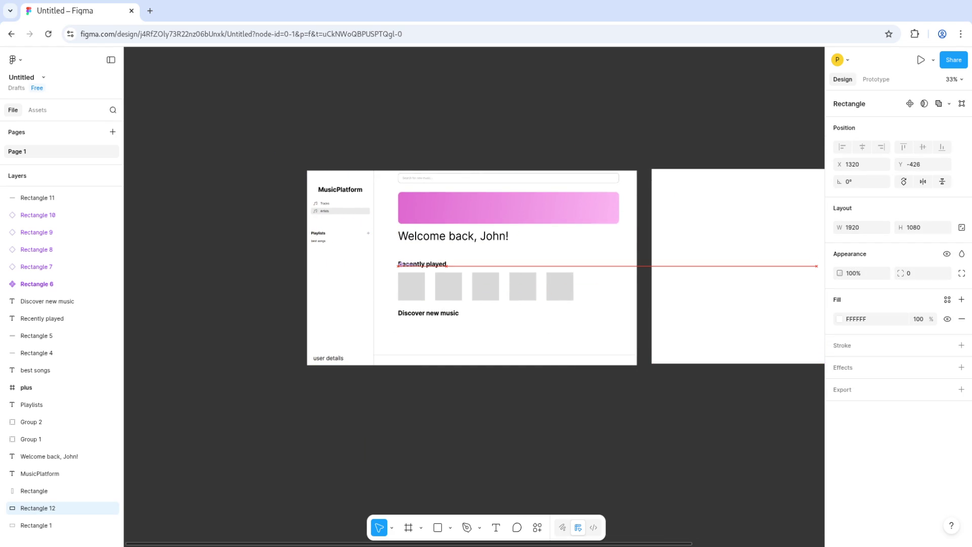
# Step: Lock the original background rectangle, Rectangle 1, in the Layers panel
pyautogui.press('Escape')
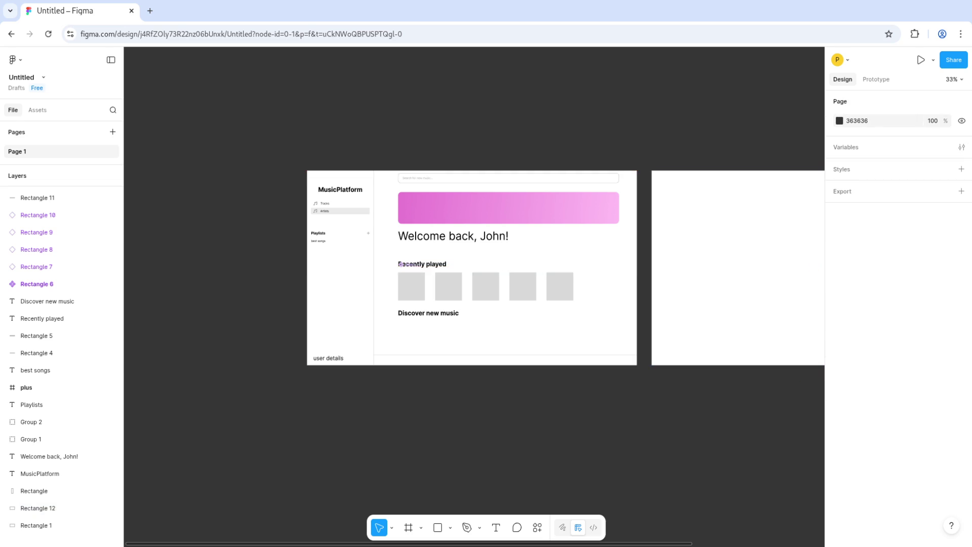
pyautogui.scroll(5, 418, 139)
pyautogui.scroll(-3, 474, 296)
pyautogui.hscroll(-3, 473, 296)
pyautogui.click(36, 525)
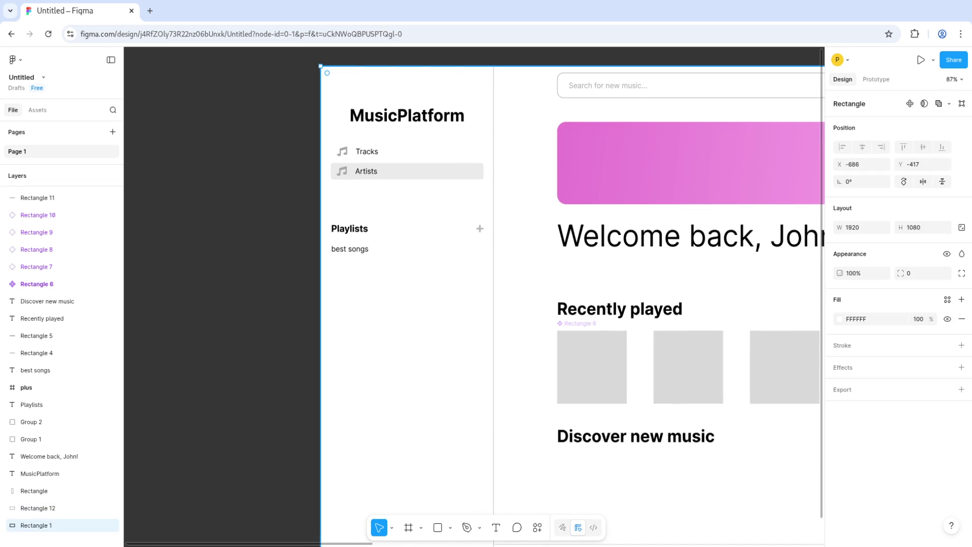
pyautogui.click(103, 524)
pyautogui.scroll(-3, 402, 346)
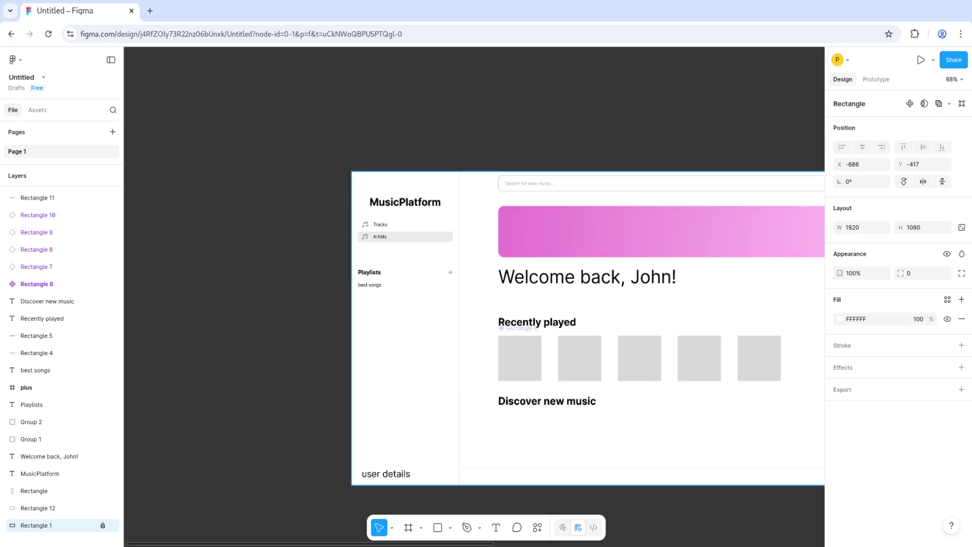
# Step: Marquee-select all the sidebar elements
pyautogui.press('Escape')
pyautogui.scroll(-2, 582, 314)
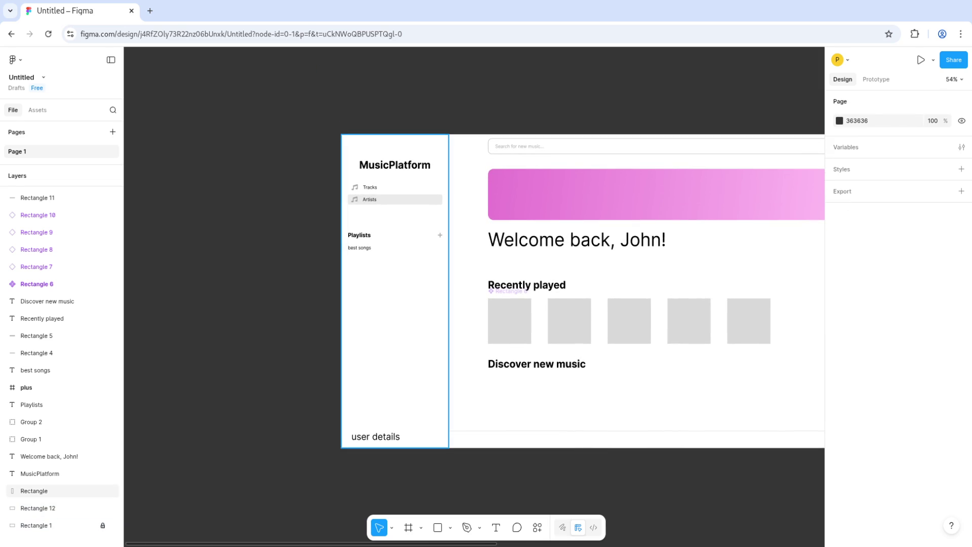
pyautogui.moveTo(315, 119)
pyautogui.mouseDown()
pyautogui.moveTo(444, 389)
pyautogui.moveTo(447, 465)
pyautogui.mouseUp()
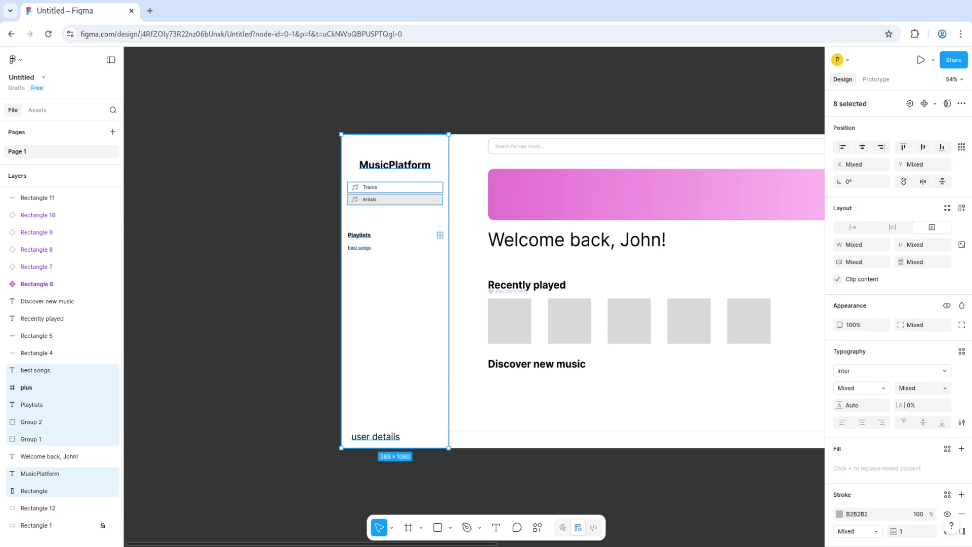
pyautogui.rightClick(425, 437)
# Step: Group the selected sidebar elements as Group 4 and convert it into a component
pyautogui.click(453, 278)
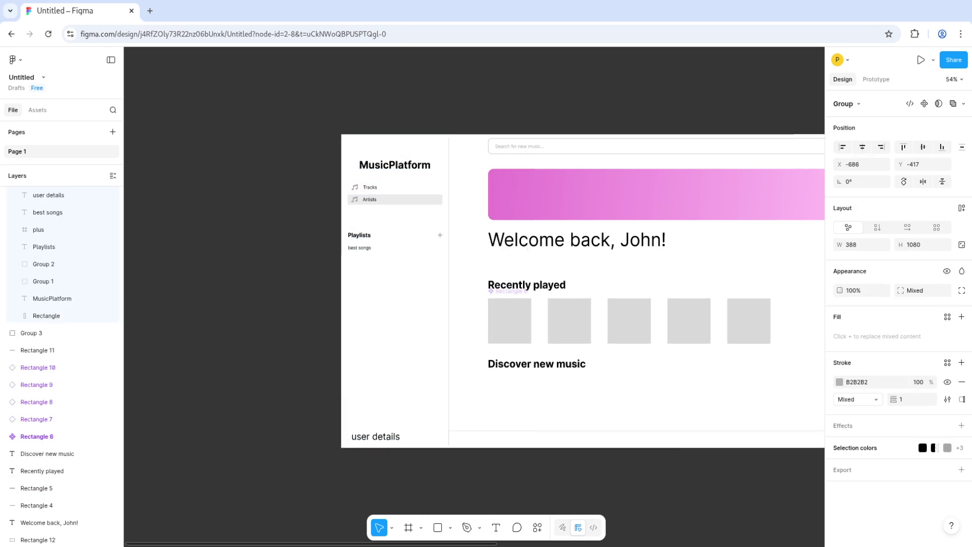
pyautogui.hotkey('alt', 'l')
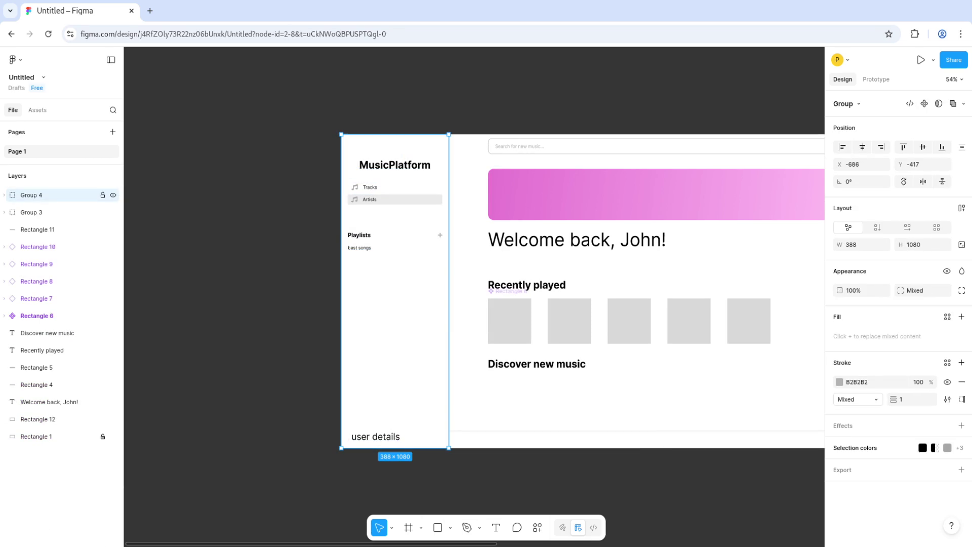
pyautogui.rightClick(35, 195)
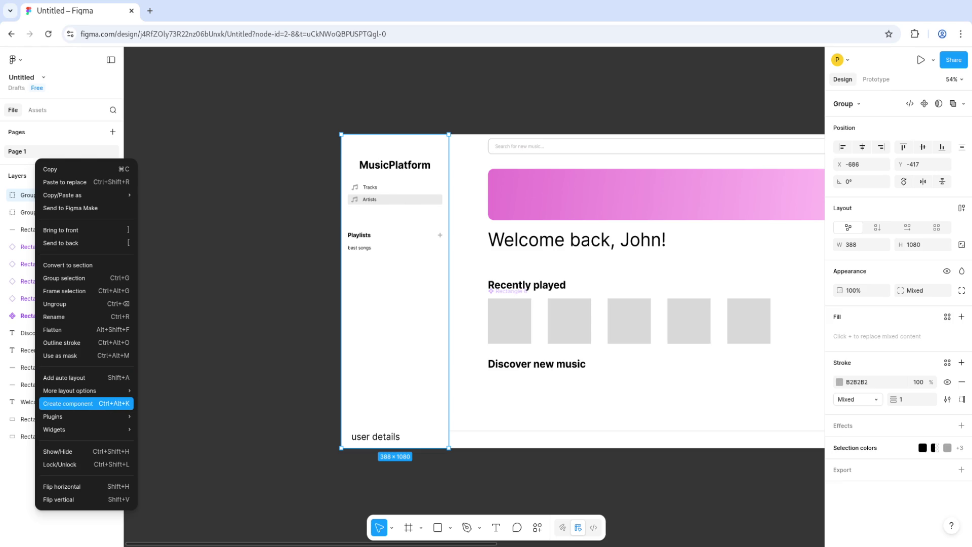
pyautogui.click(68, 403)
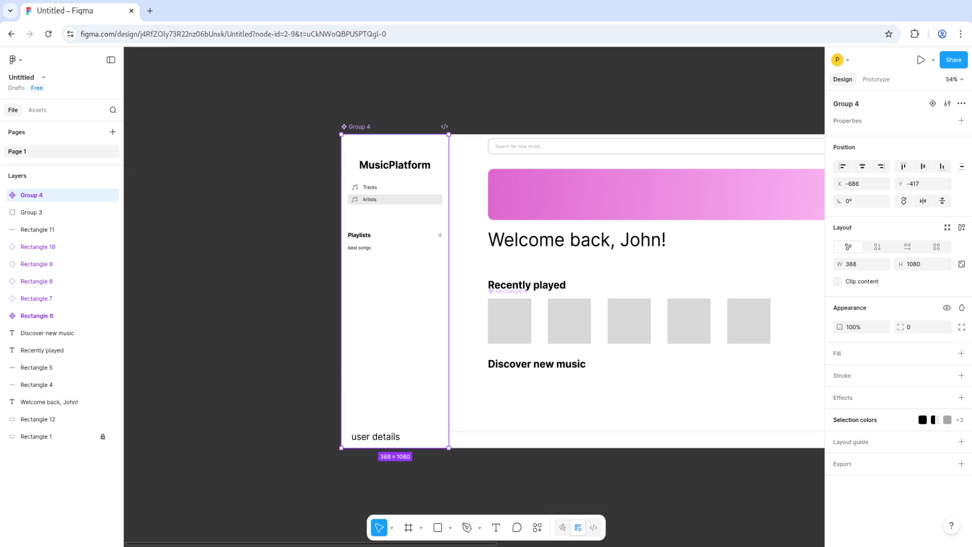
pyautogui.press('Escape')
# Step: Delete the spare background copy beside the screen
pyautogui.click(31, 195)
pyautogui.press('Escape')
pyautogui.scroll(-3, 158, 137)
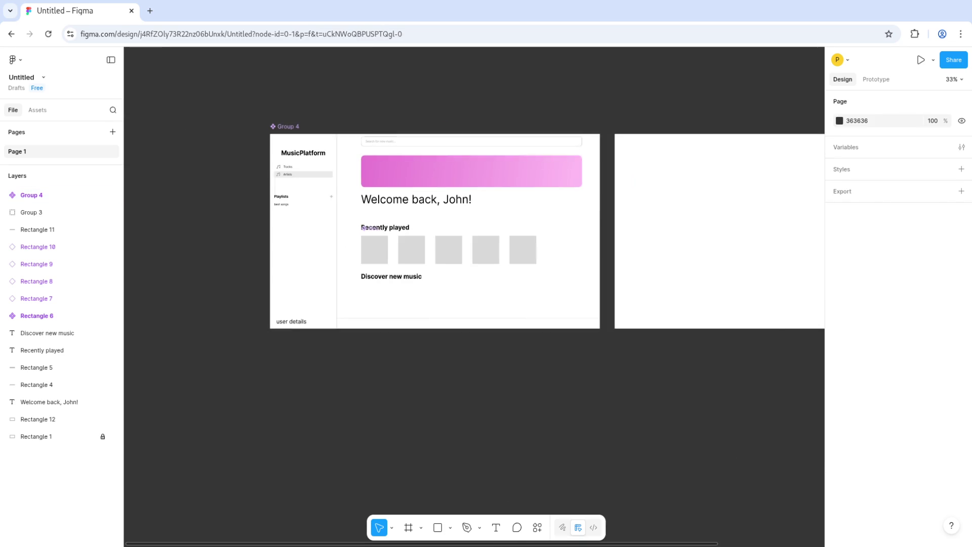
pyautogui.click(37, 419)
pyautogui.press('Delete')
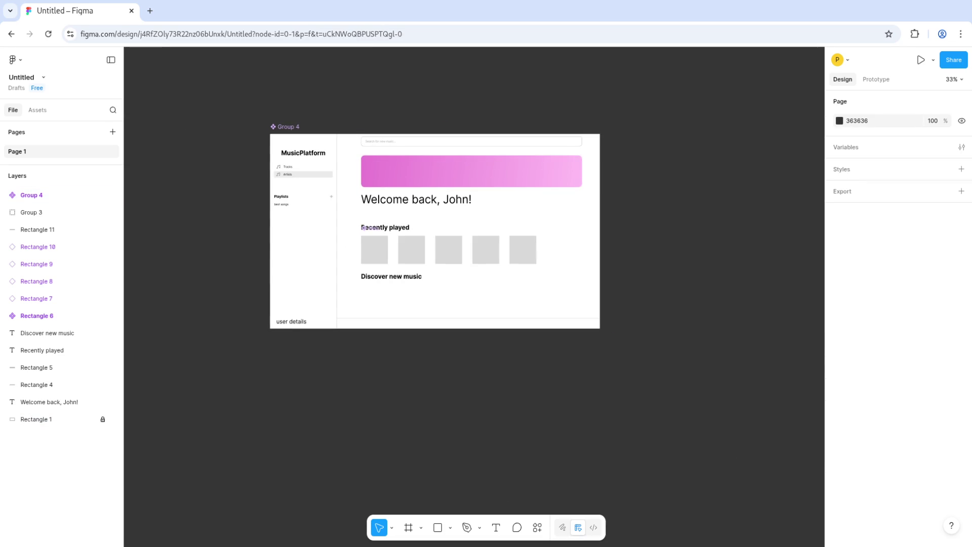
# Step: Expand Group 4 and select the Artists row's grey Rectangle 3 background
pyautogui.scroll(3, 307, 197)
pyautogui.scroll(3, 350, 202)
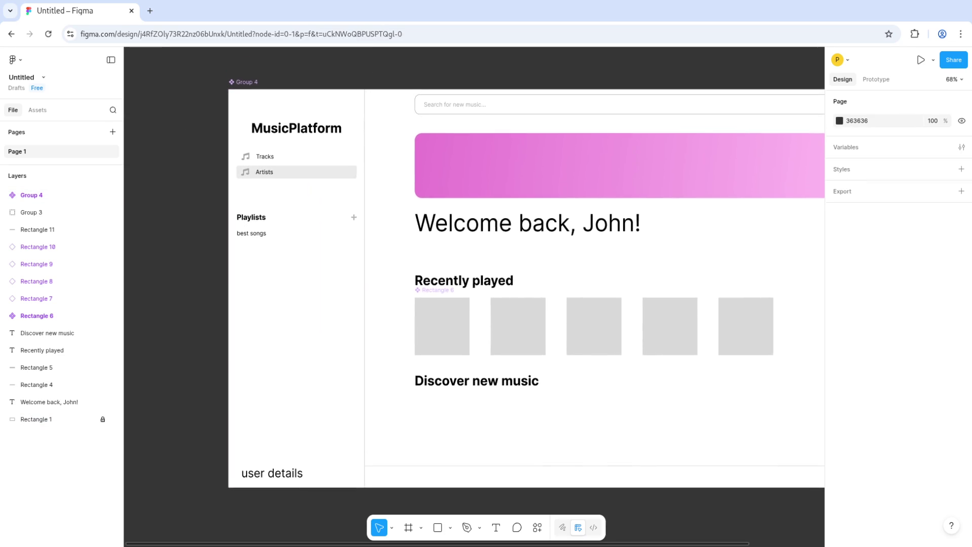
pyautogui.scroll(5, 343, 201)
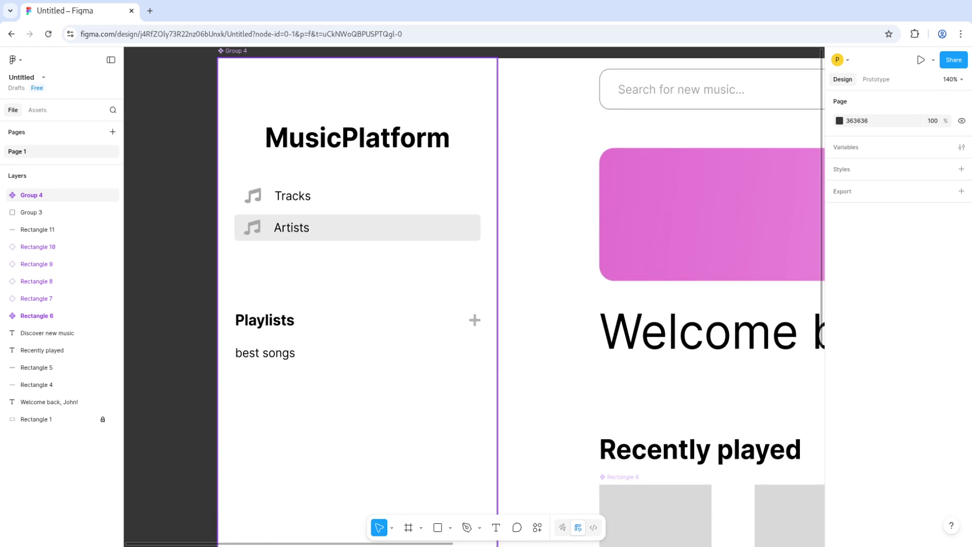
pyautogui.click(6, 195)
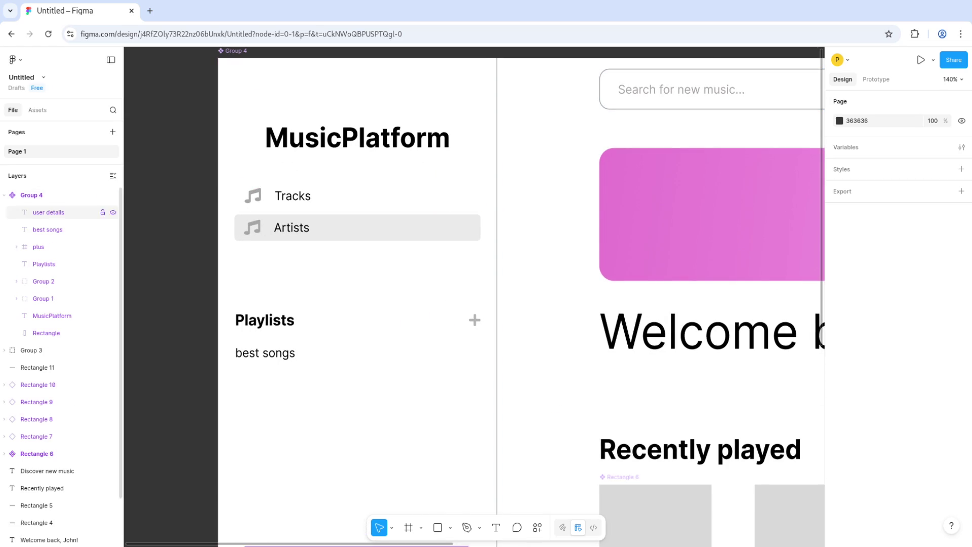
pyautogui.keyDown('ctrl'); pyautogui.click(385, 228); pyautogui.keyUp('ctrl')
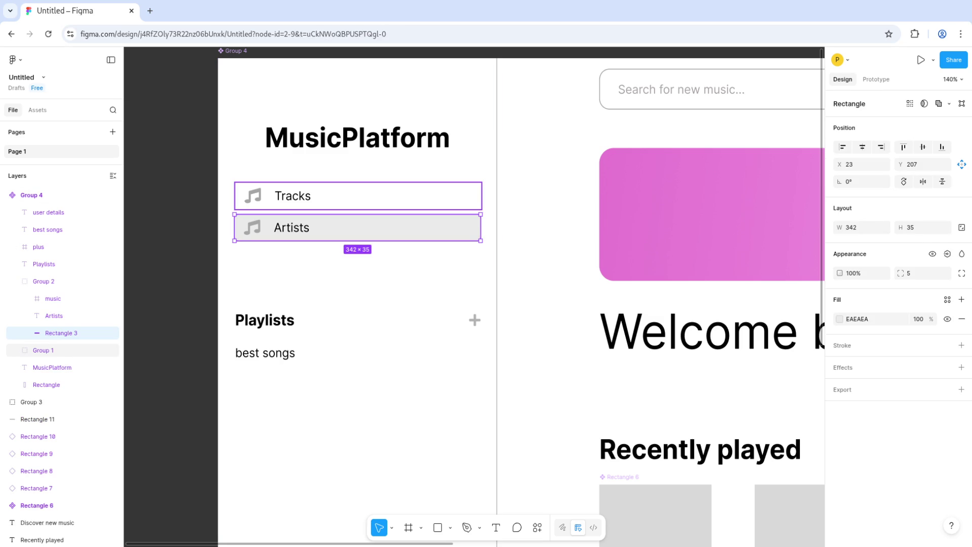
# Step: Delete the Artists row group from the sidebar
pyautogui.click(43, 350)
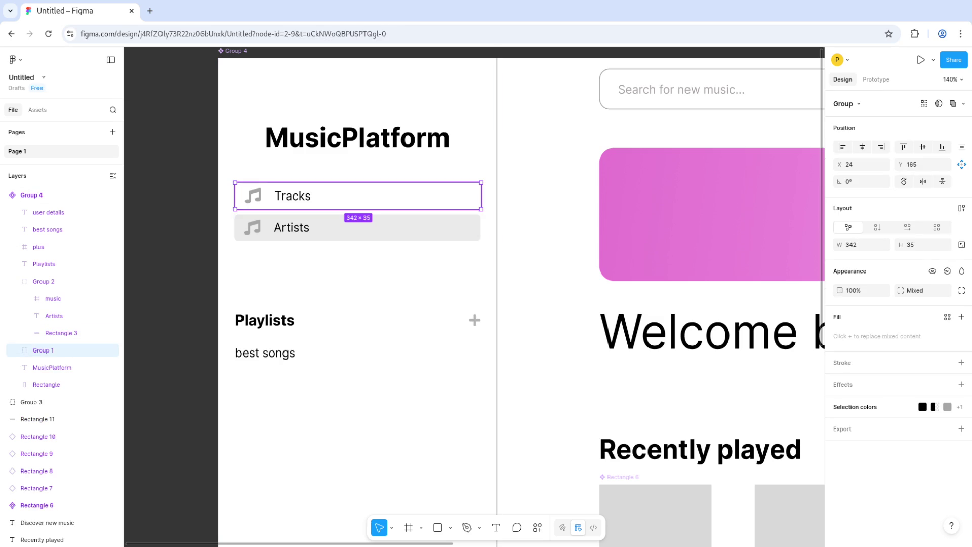
pyautogui.click(43, 281)
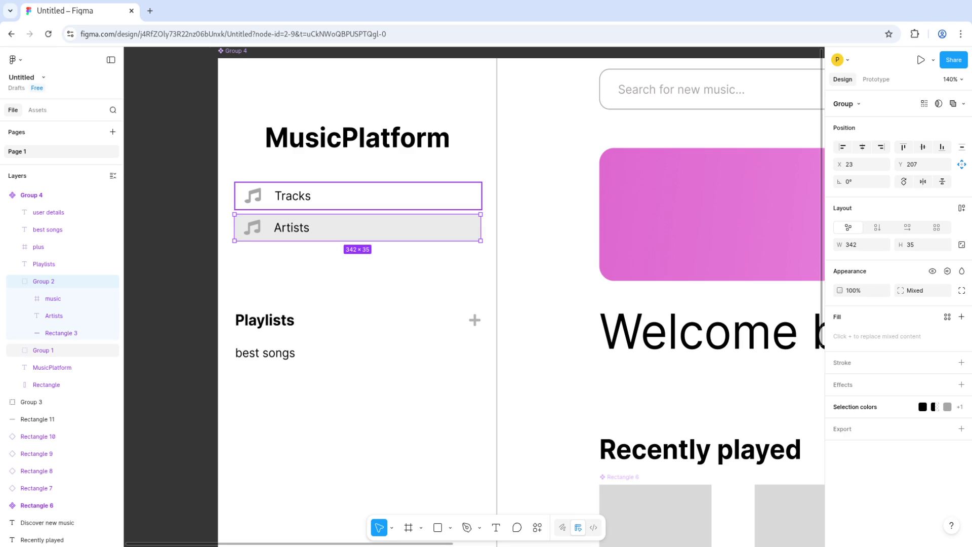
pyautogui.press('Delete')
# Step: Set the Tracks music icon frame's width to 20
pyautogui.keyDown('ctrl'); pyautogui.click(252, 196); pyautogui.keyUp('ctrl')
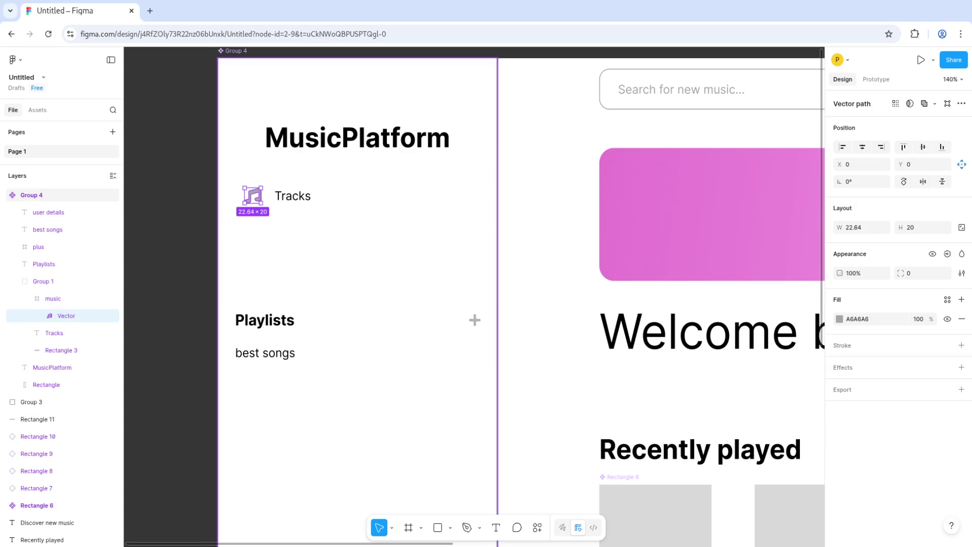
pyautogui.hotkey('shift', 'Return')
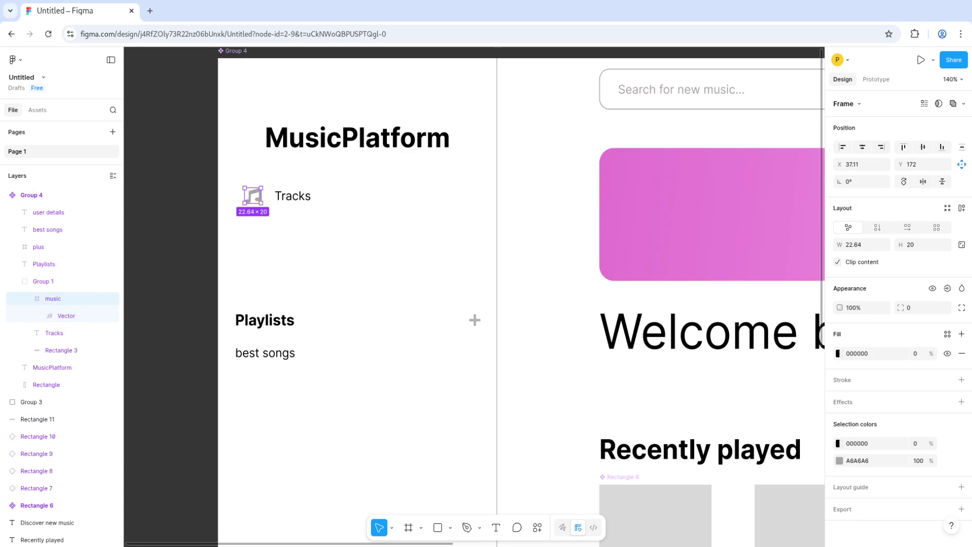
pyautogui.click(861, 245)
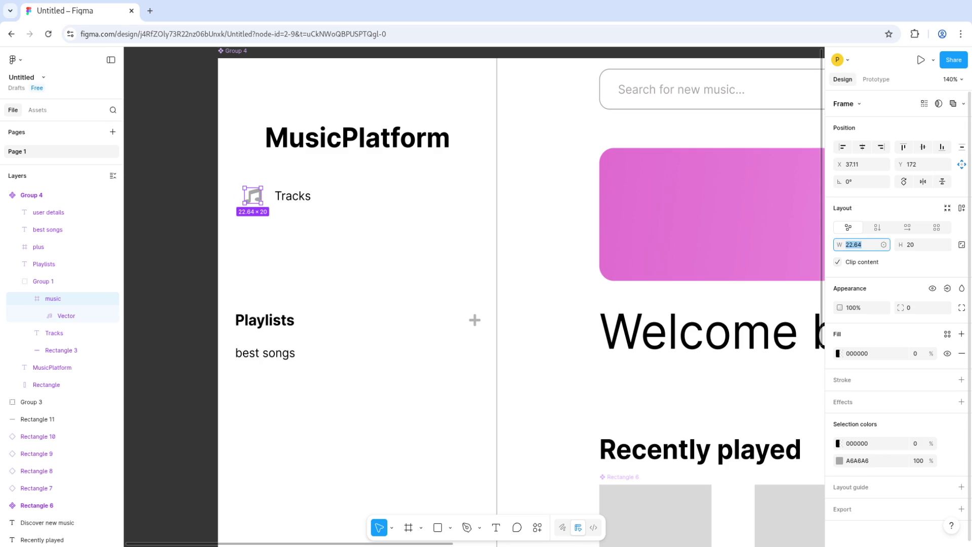
pyautogui.write('20')
pyautogui.press('Return')
# Step: Select the Tracks row group, Group 1
pyautogui.click(294, 197)
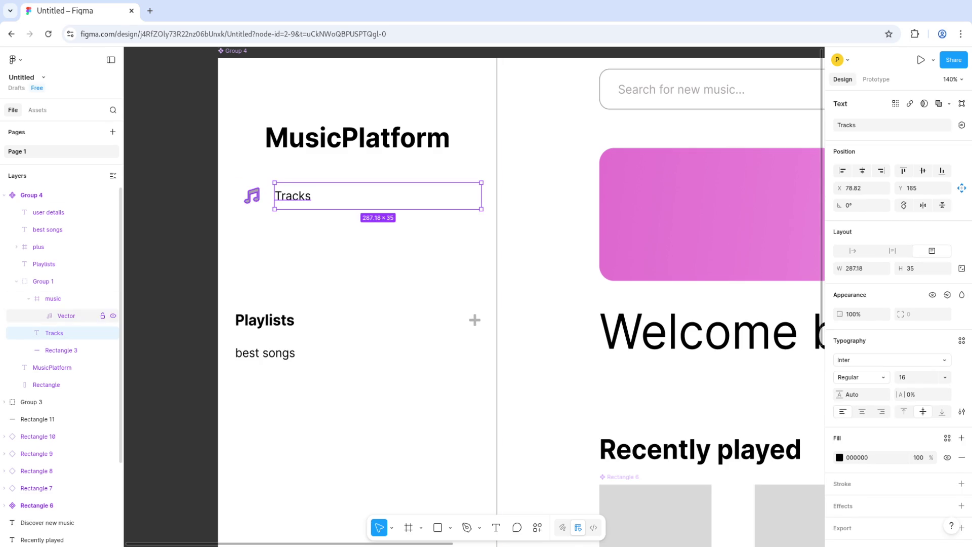
pyautogui.click(52, 298)
pyautogui.click(43, 280)
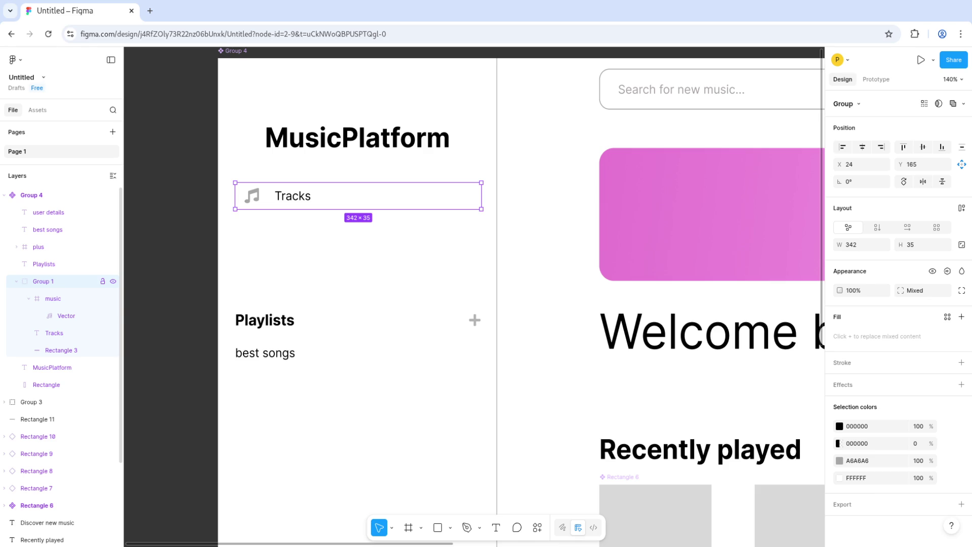
pyautogui.rightClick(62, 281)
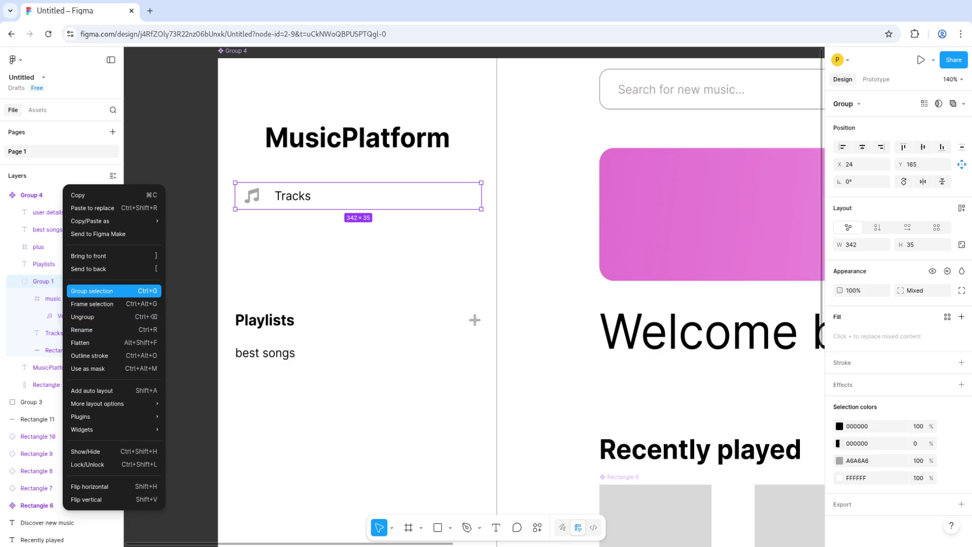
# Step: Duplicate the Tracks row group and move the copy out above the main frame
pyautogui.click(91, 290)
pyautogui.hotkey('ctrl', 'z')
pyautogui.rightClick(57, 281)
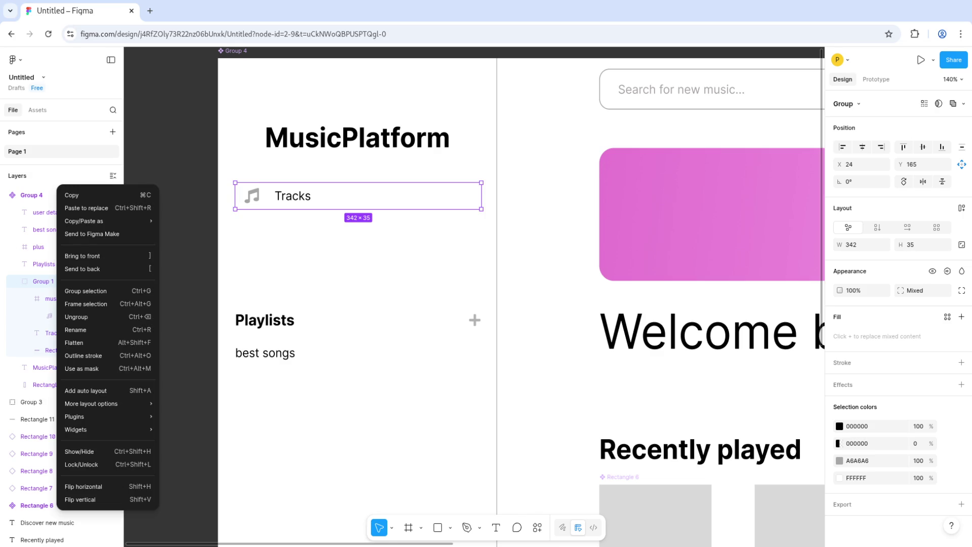
pyautogui.press('Escape')
pyautogui.scroll(3, 474, 296)
pyautogui.hotkey('ctrl', 'd')
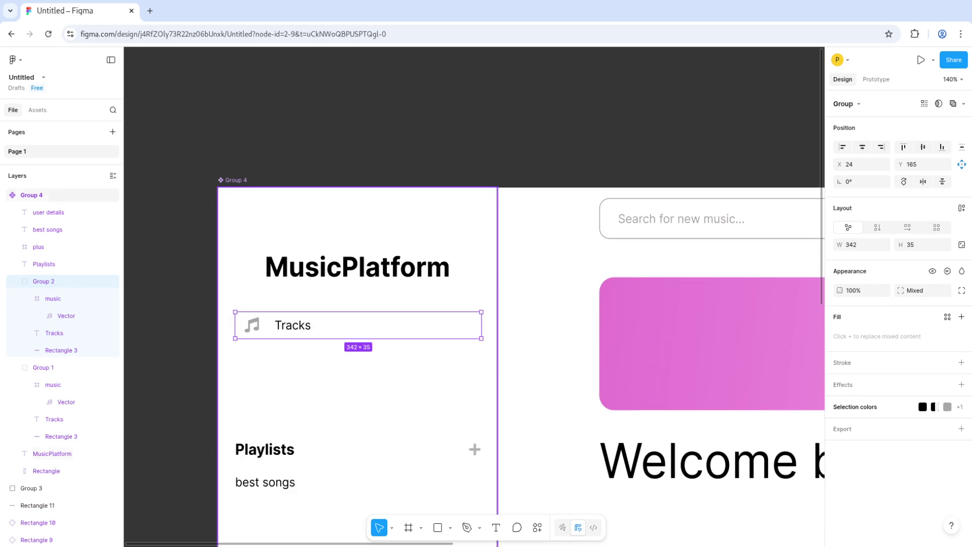
pyautogui.moveTo(51, 272); pyautogui.dragTo(50, 189)
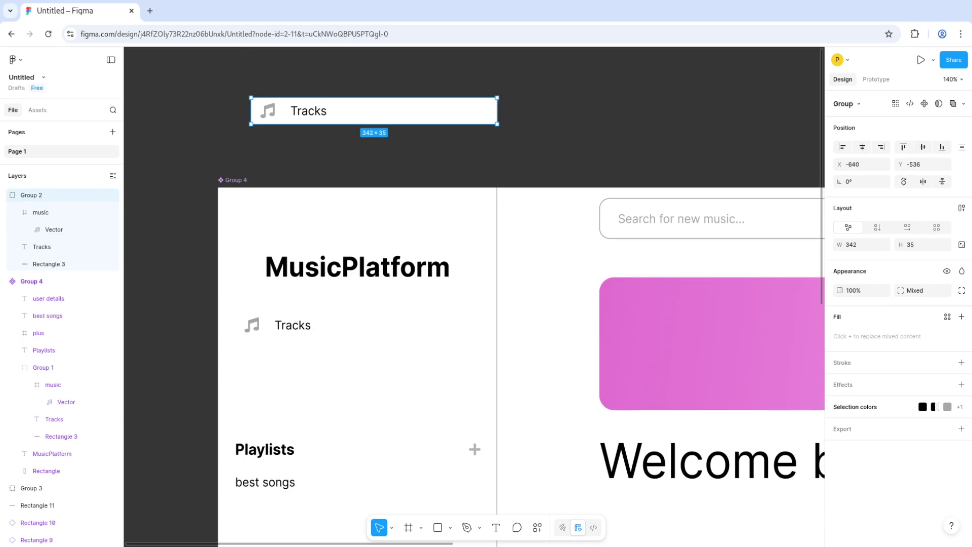
pyautogui.press('Escape')
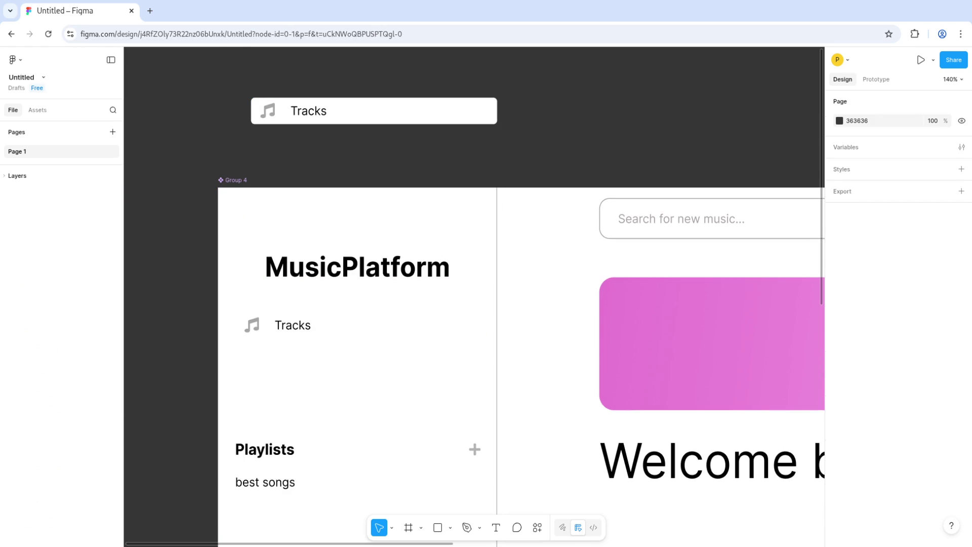
# Step: Make the copied Tracks row a component and nudge it slightly left
pyautogui.rightClick(49, 195)
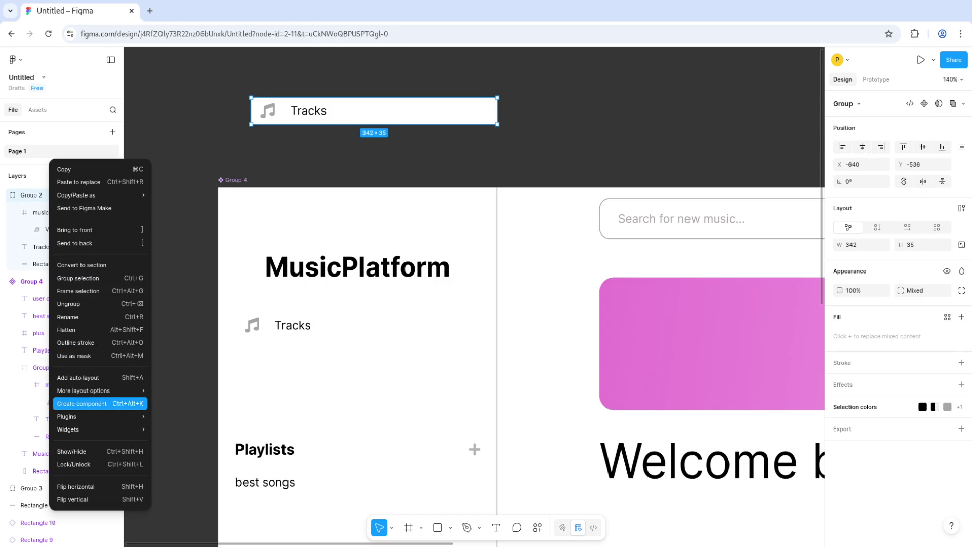
pyautogui.click(82, 404)
pyautogui.press('Escape')
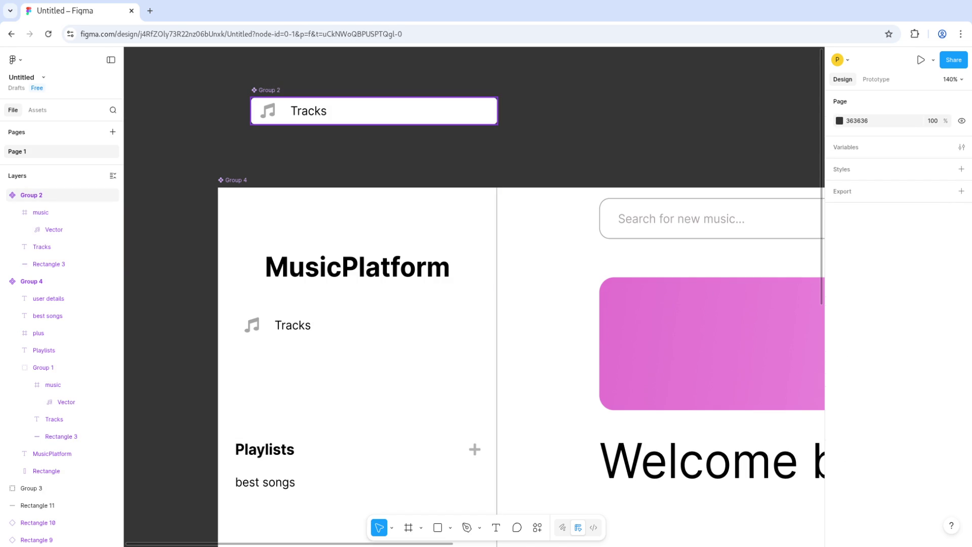
pyautogui.click(375, 111)
pyautogui.press('Escape')
pyautogui.scroll(1, 506, 304)
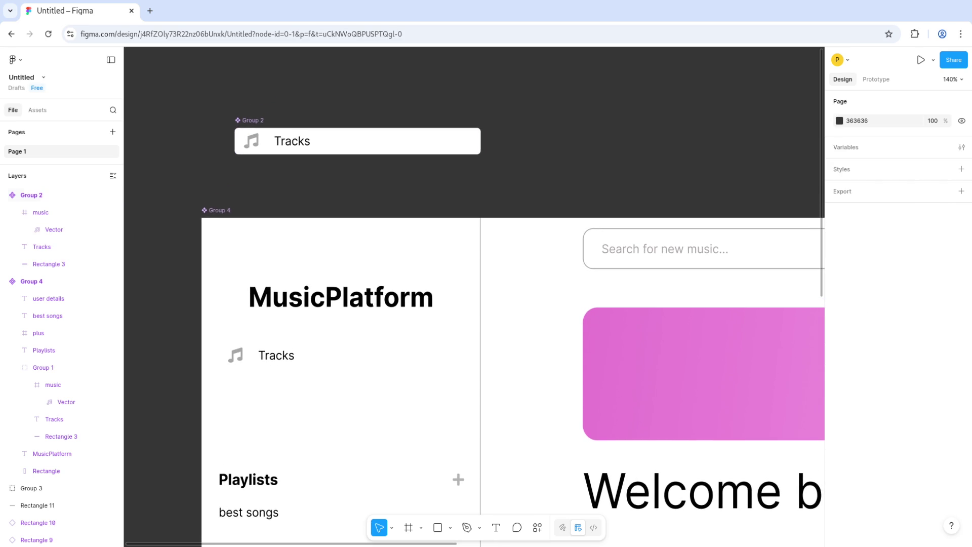
pyautogui.moveTo(354, 141); pyautogui.dragTo(341, 139)
pyautogui.press('Escape')
pyautogui.click(343, 139)
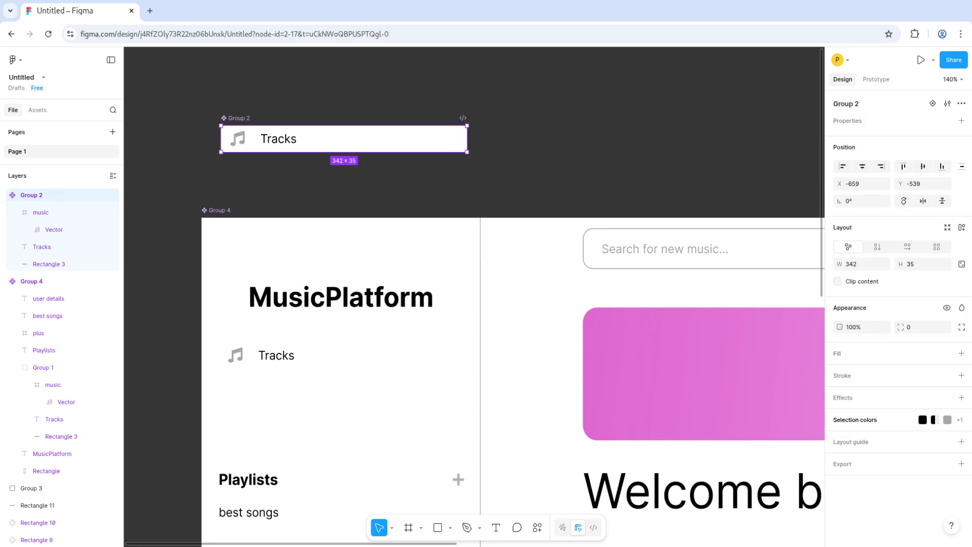
pyautogui.press('Escape')
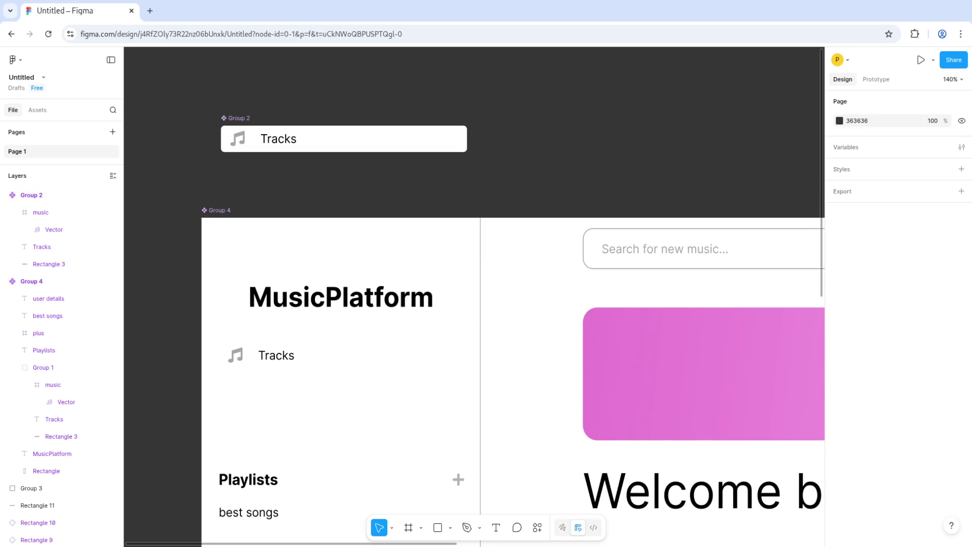
# Step: Alt-drag an instance of the Tracks component above it and relabel it 'Artists'
pyautogui.click(344, 139)
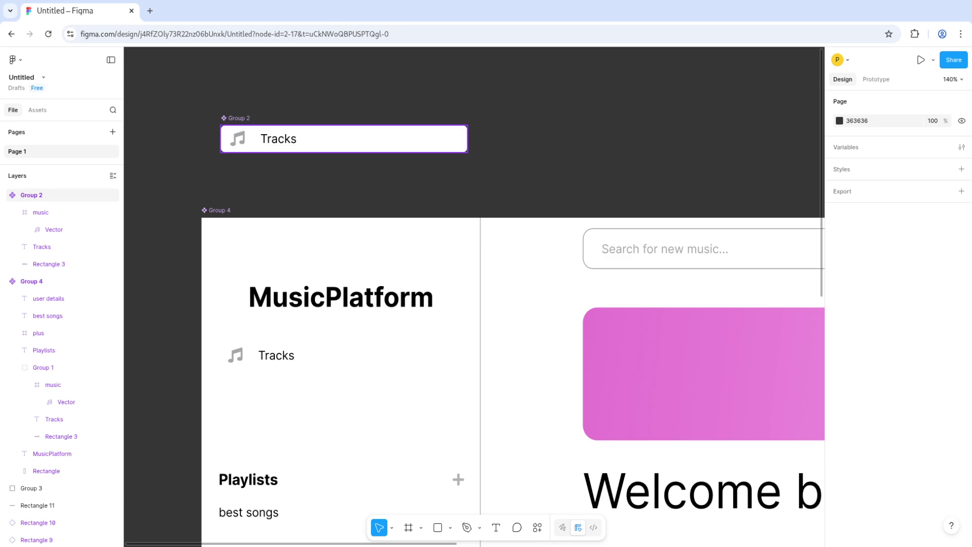
pyautogui.moveTo(344, 138)
pyautogui.keyDown('alt'); pyautogui.mouseDown()
pyautogui.moveTo(413, 181)
pyautogui.moveTo(402, 184)
pyautogui.mouseUp(); pyautogui.keyUp('alt')
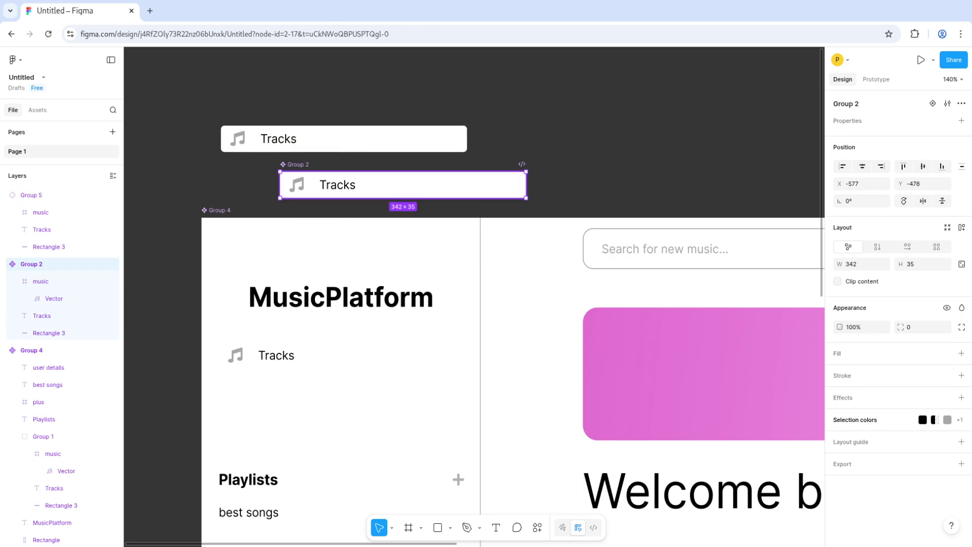
pyautogui.click(45, 195)
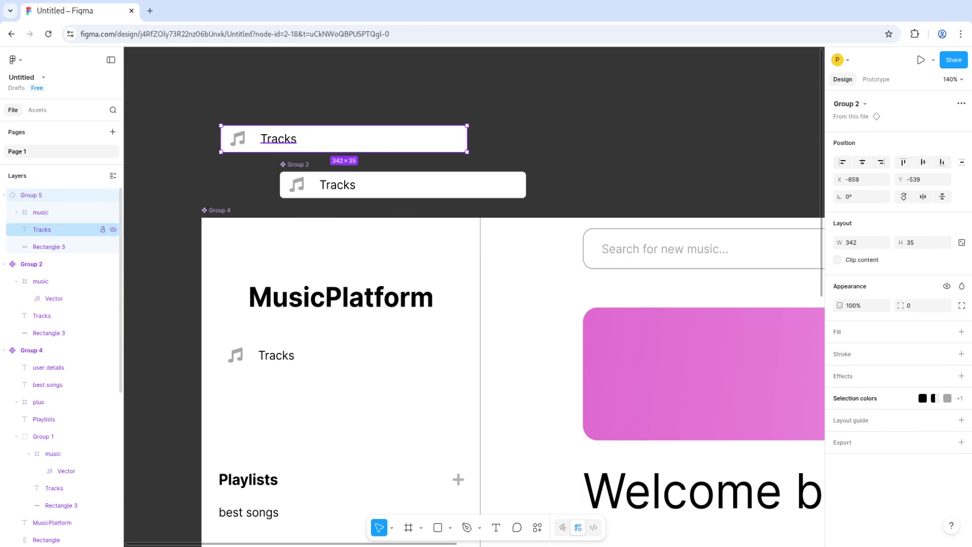
pyautogui.click(32, 264)
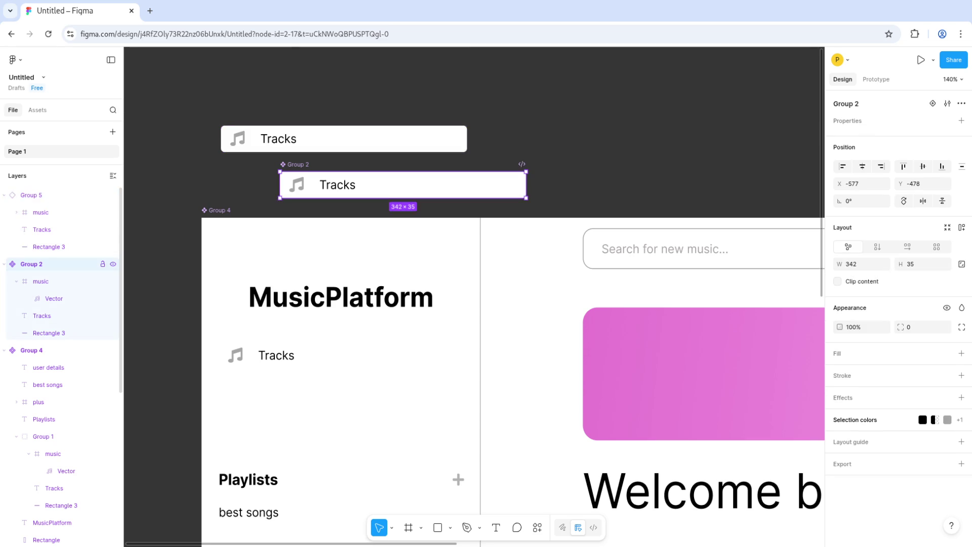
pyautogui.click(31, 195)
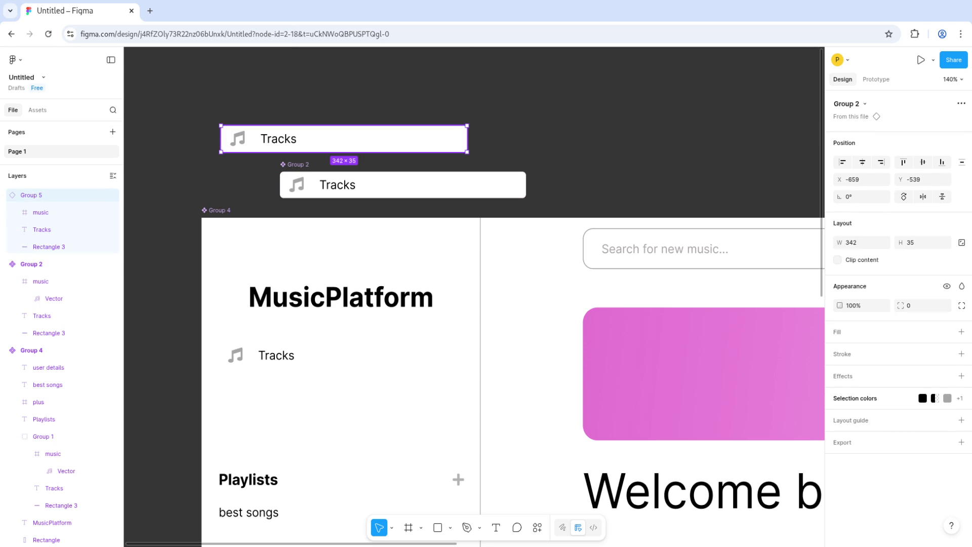
pyautogui.doubleClick(278, 139)
pyautogui.write('Artists')
pyautogui.press('Escape')
pyautogui.press('Escape')
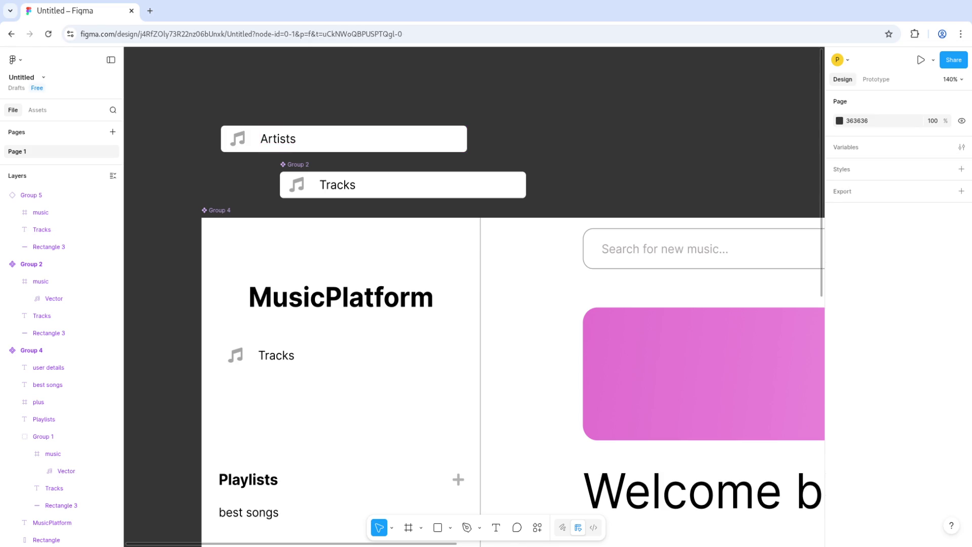
pyautogui.scroll(2, 474, 293)
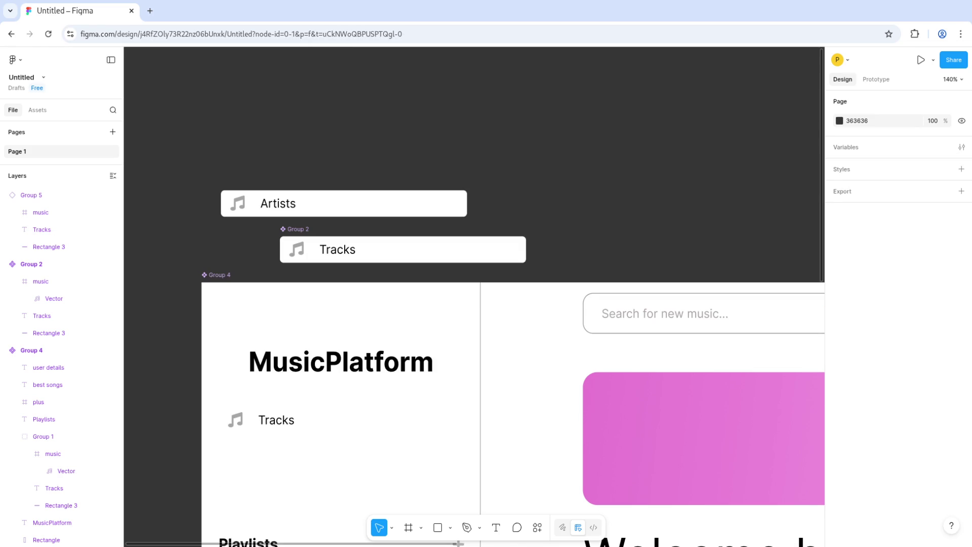
# Step: Launch the Font Awesome Icons plugin from quick actions
pyautogui.click(537, 527)
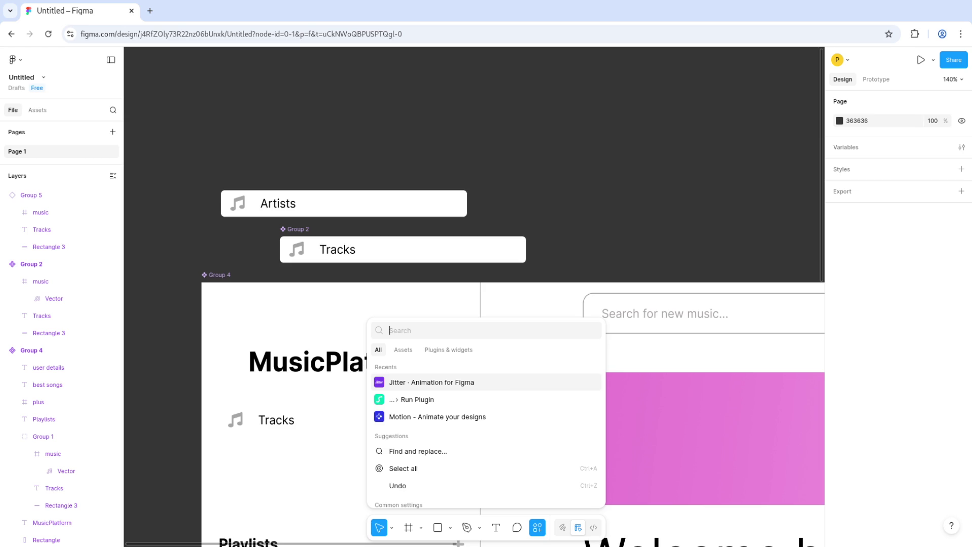
pyautogui.write('font awesome')
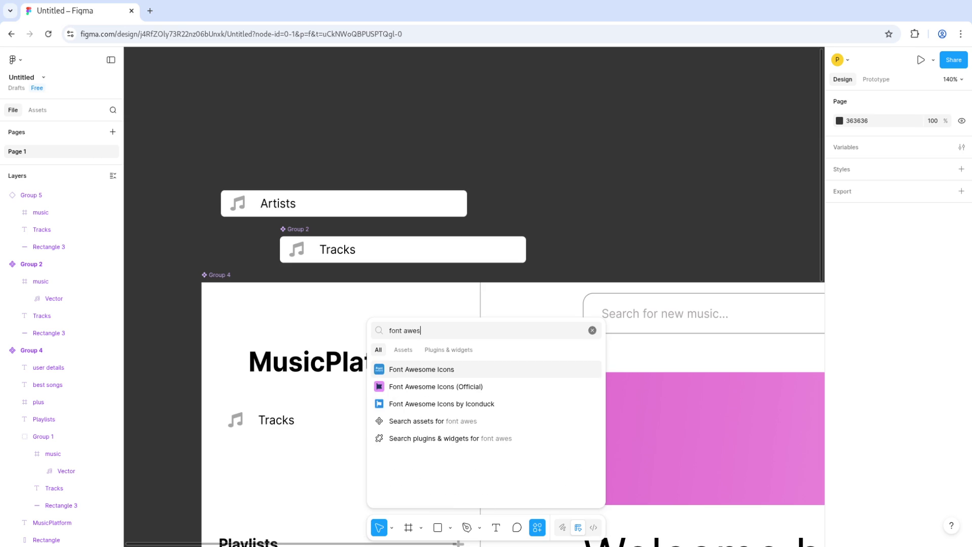
pyautogui.press('Down')
pyautogui.press('Up')
pyautogui.press('Return')
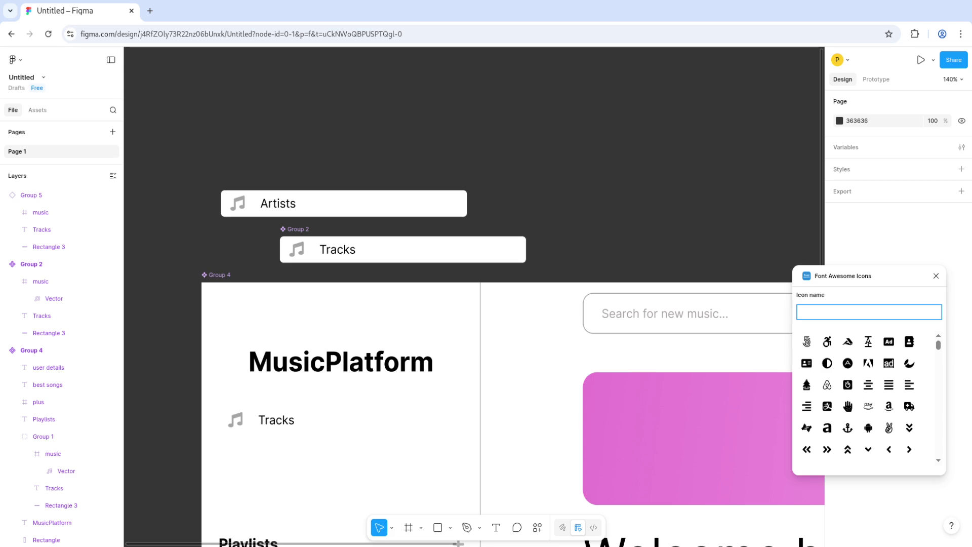
# Step: Search icon names for 'guit' and insert the 25×25 guitar icon
pyautogui.write('mic')
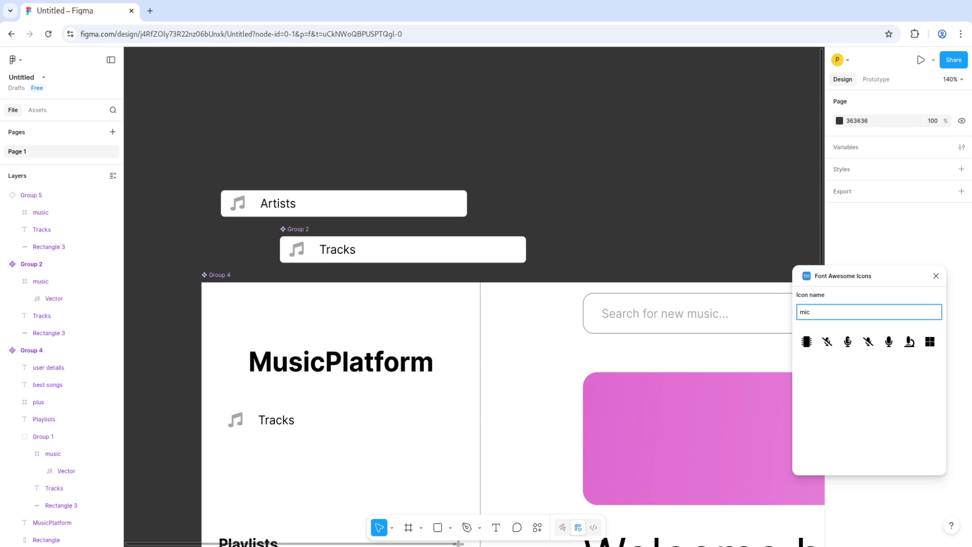
pyautogui.press('BackSpace')
pyautogui.press('BackSpace')
pyautogui.press('BackSpace')
pyautogui.write('sin')
pyautogui.press('BackSpace')
pyautogui.press('BackSpace')
pyautogui.press('BackSpace')
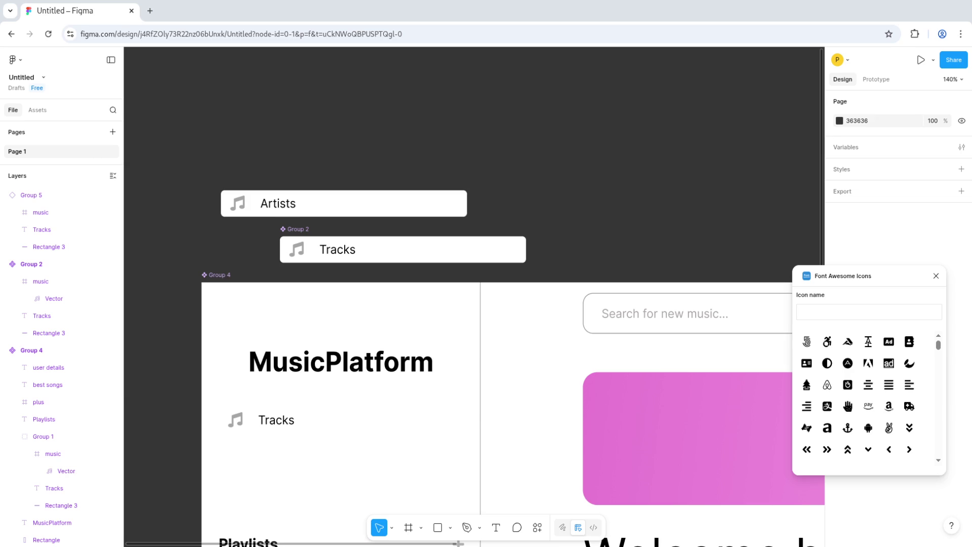
pyautogui.click(868, 311)
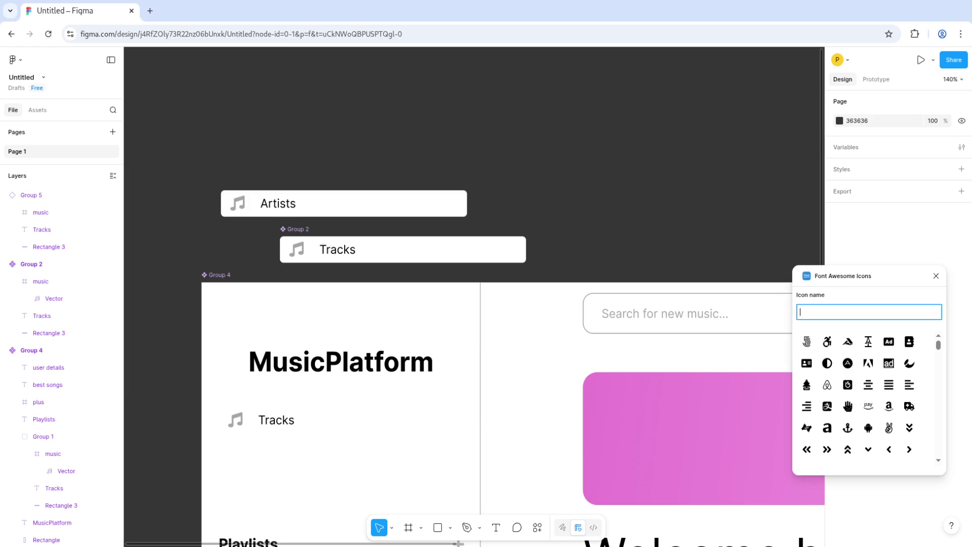
pyautogui.write('art')
pyautogui.press('BackSpace')
pyautogui.press('BackSpace')
pyautogui.press('BackSpace')
pyautogui.write('sing')
pyautogui.press('BackSpace')
pyautogui.press('BackSpace')
pyautogui.press('BackSpace')
pyautogui.write('gui')
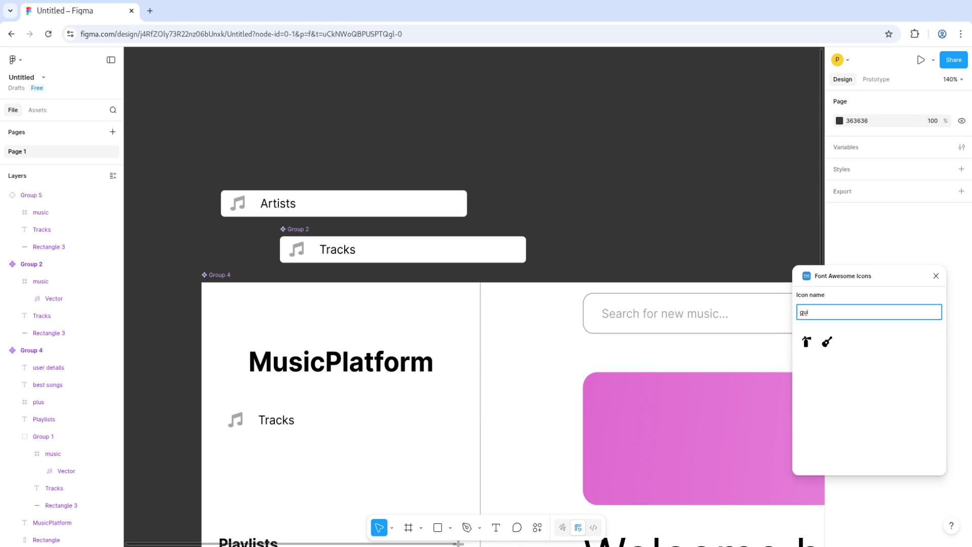
pyautogui.hotkey('ctrl', 'a')
pyautogui.write('music')
pyautogui.press('BackSpace')
pyautogui.press('BackSpace')
pyautogui.press('BackSpace')
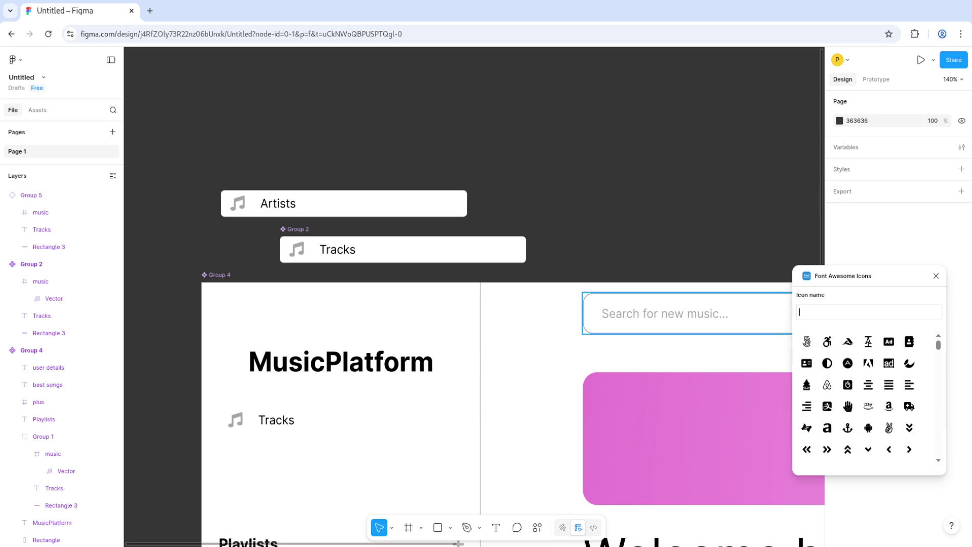
pyautogui.write('guit')
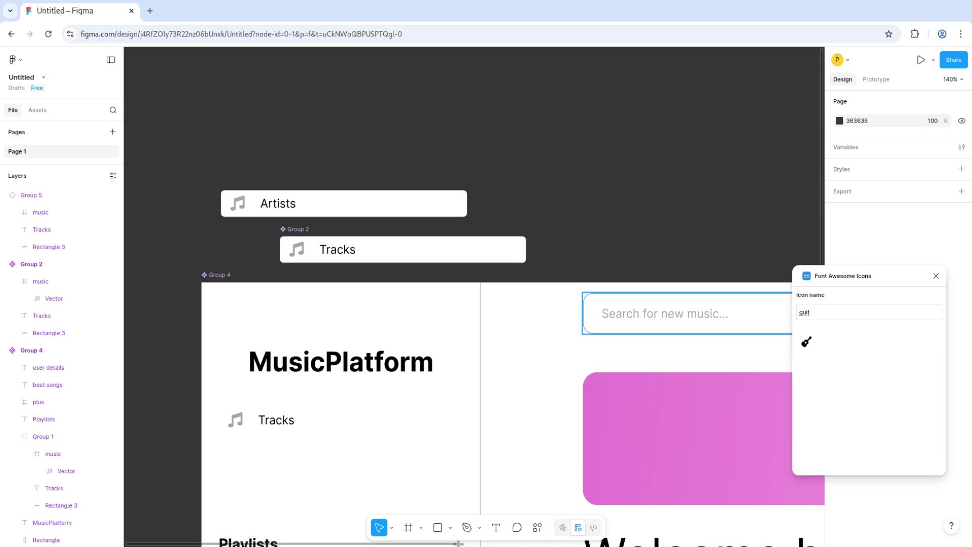
pyautogui.click(806, 341)
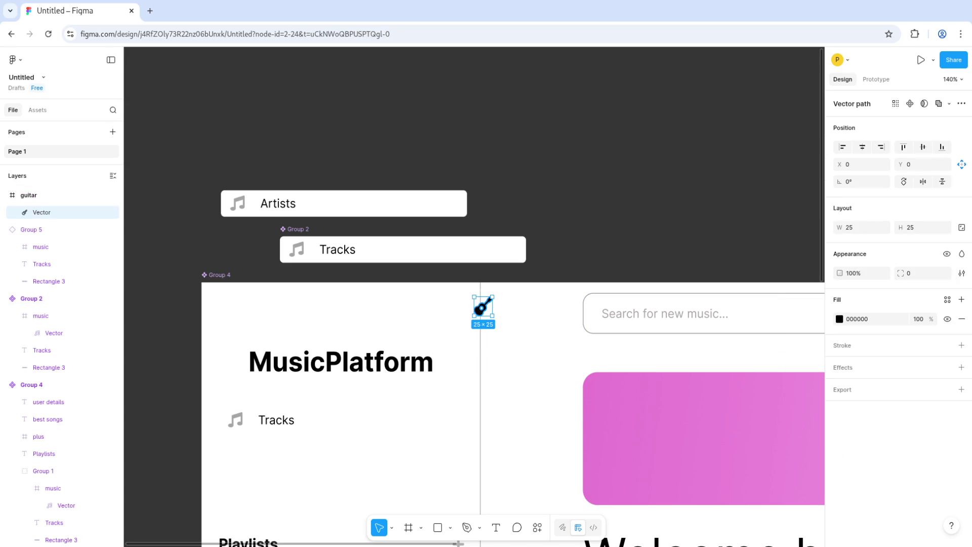
# Step: Move the guitar vector onto the Artists row, then return it to its guitar frame
pyautogui.click(31, 195)
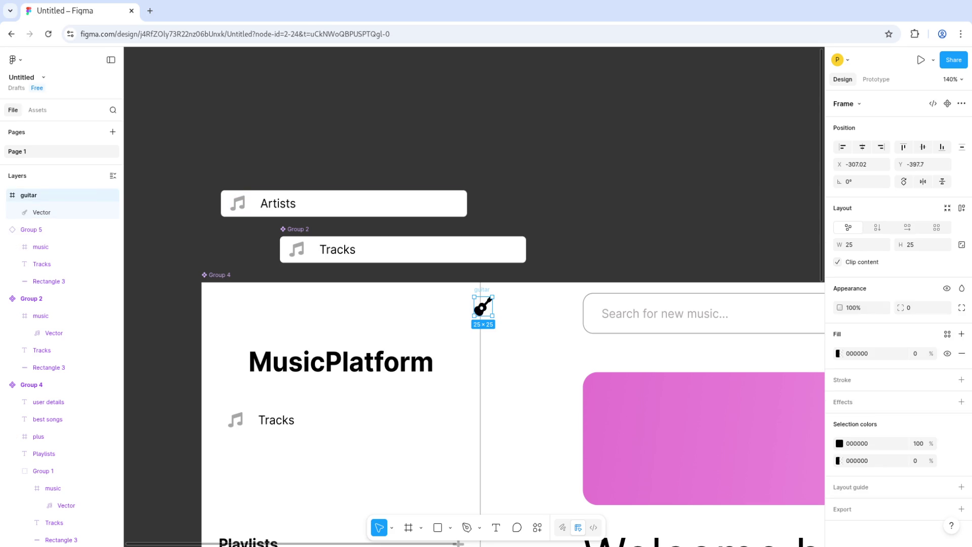
pyautogui.press('Return')
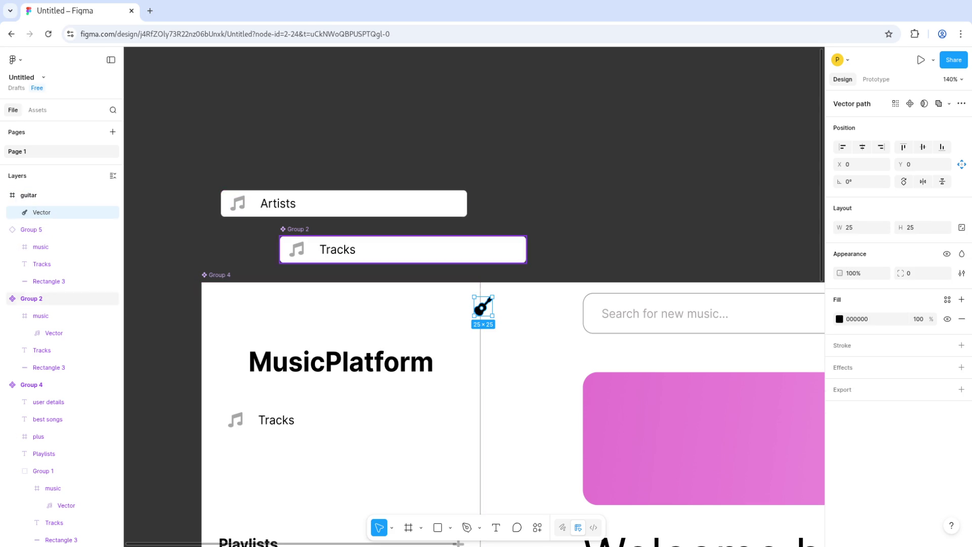
pyautogui.click(32, 230)
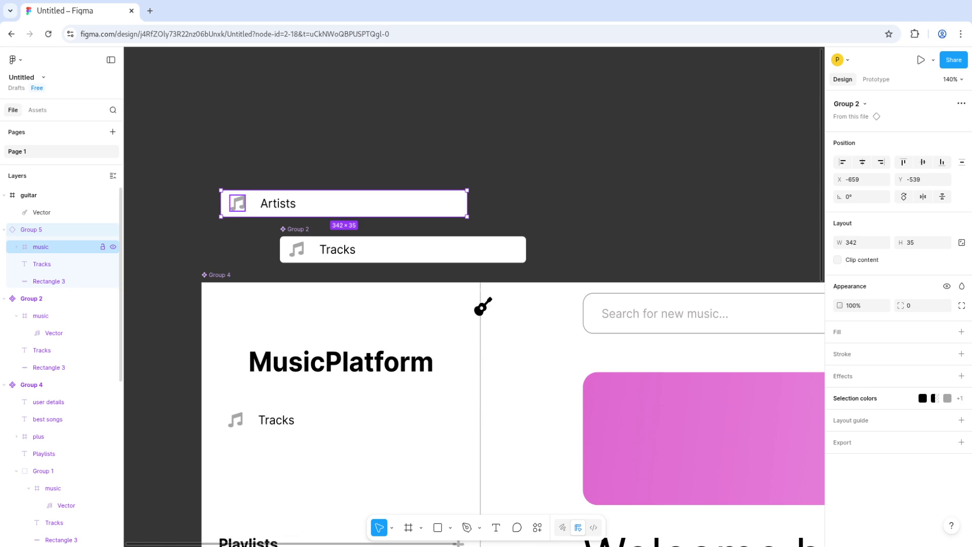
pyautogui.hotkey('ctrl', 'v')
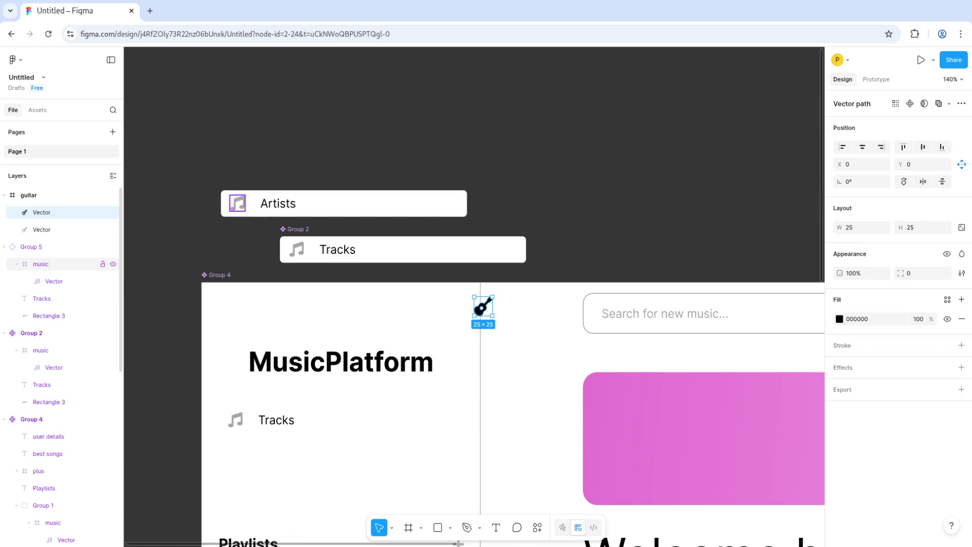
pyautogui.hotkey('ctrl', 'z')
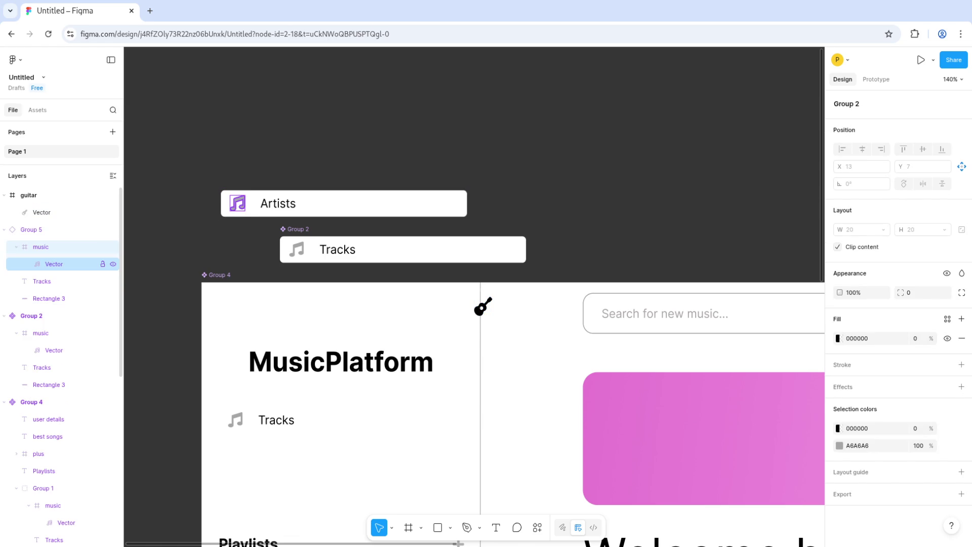
pyautogui.moveTo(483, 306); pyautogui.dragTo(238, 203)
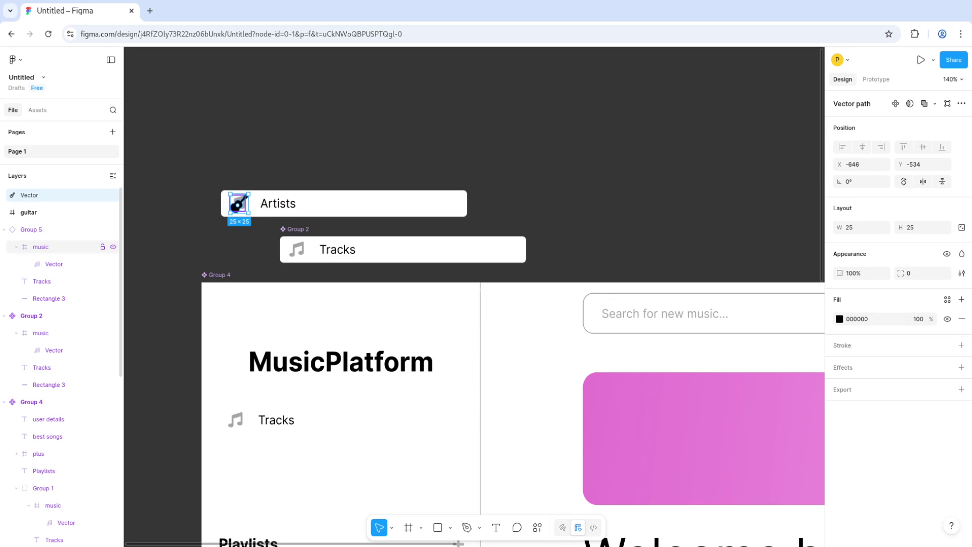
pyautogui.click(56, 264)
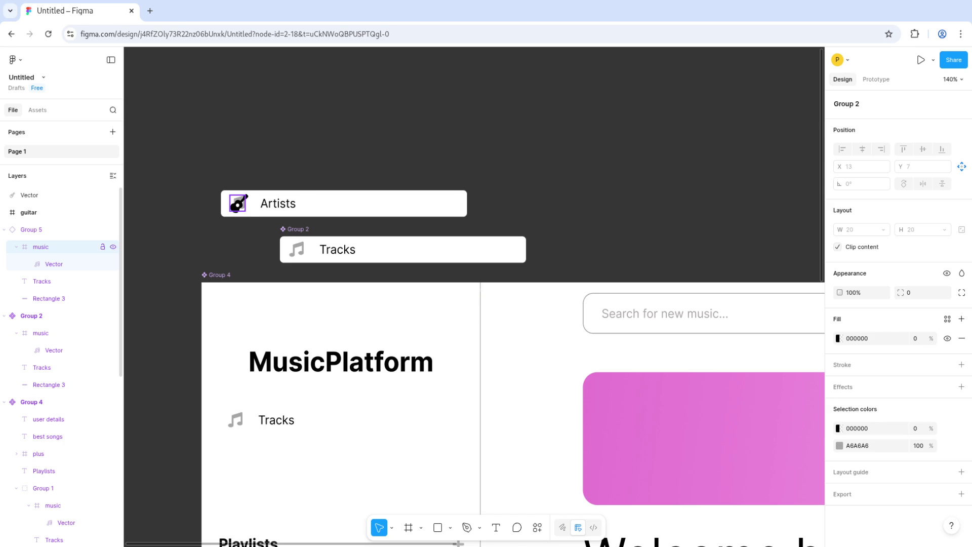
pyautogui.click(29, 194)
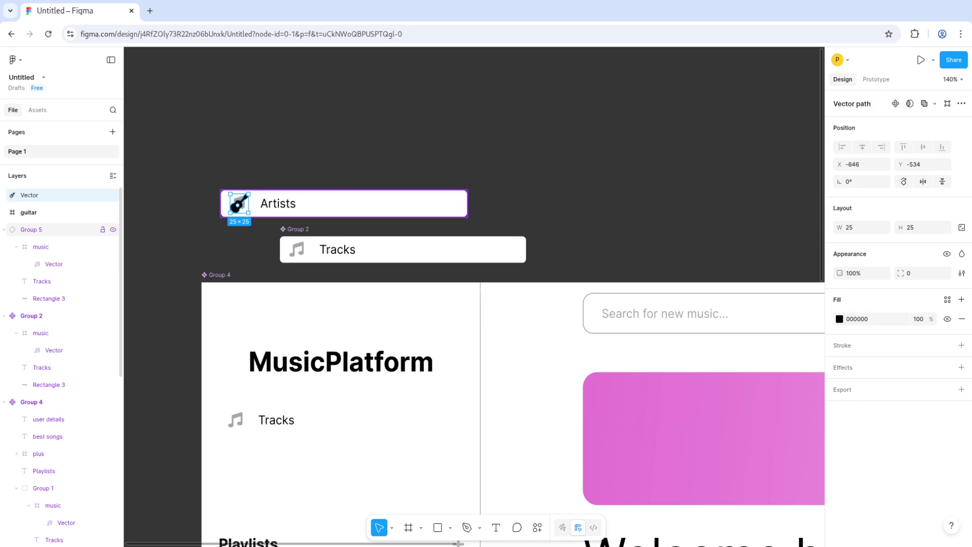
pyautogui.click(40, 247)
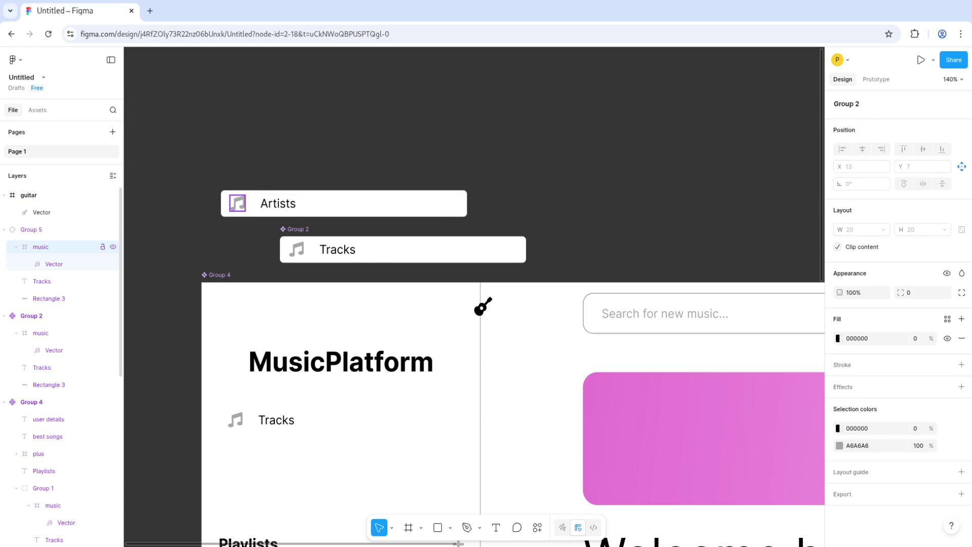
# Step: Drag the guitar frame over the Artists row's music-note icon
pyautogui.click(483, 306)
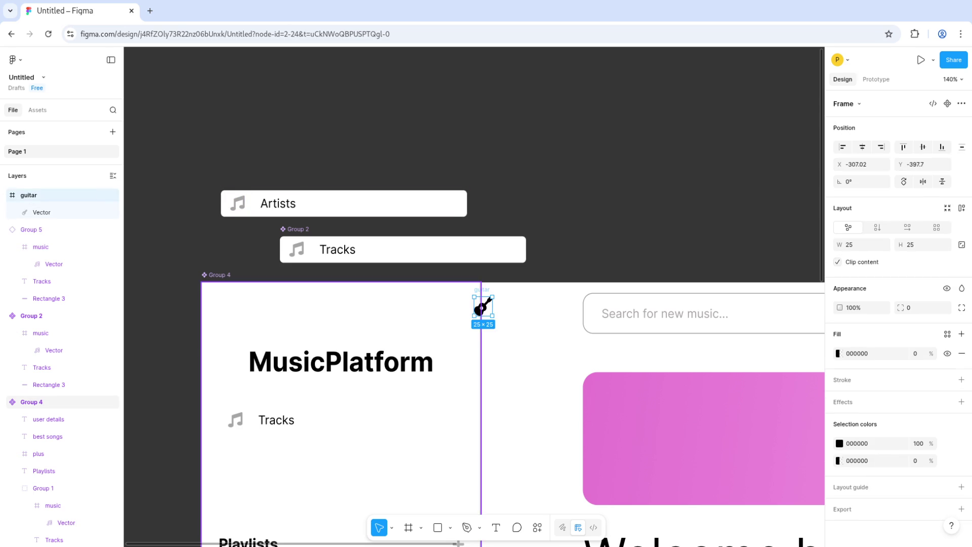
pyautogui.moveTo(482, 306)
pyautogui.mouseDown()
pyautogui.moveTo(229, 210)
pyautogui.moveTo(239, 203)
pyautogui.mouseUp()
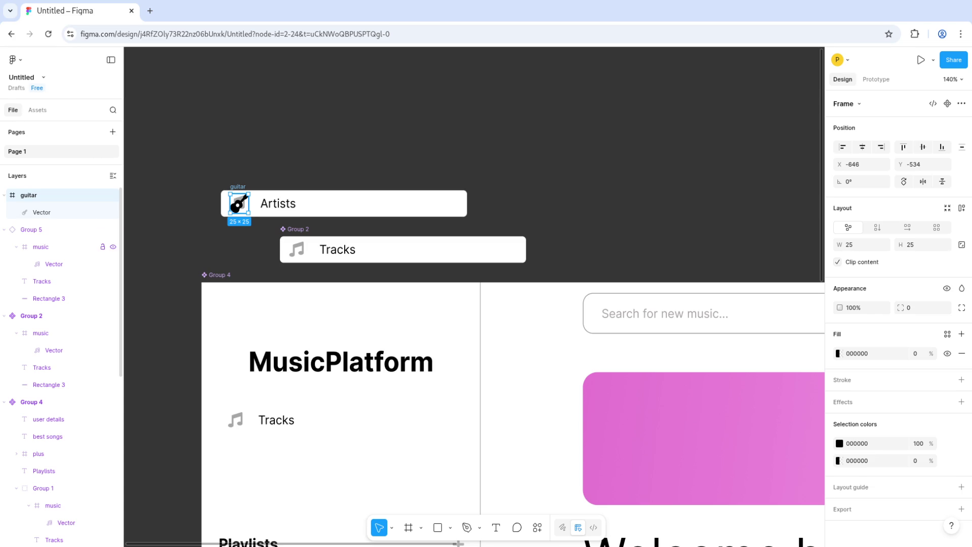
pyautogui.click(51, 264)
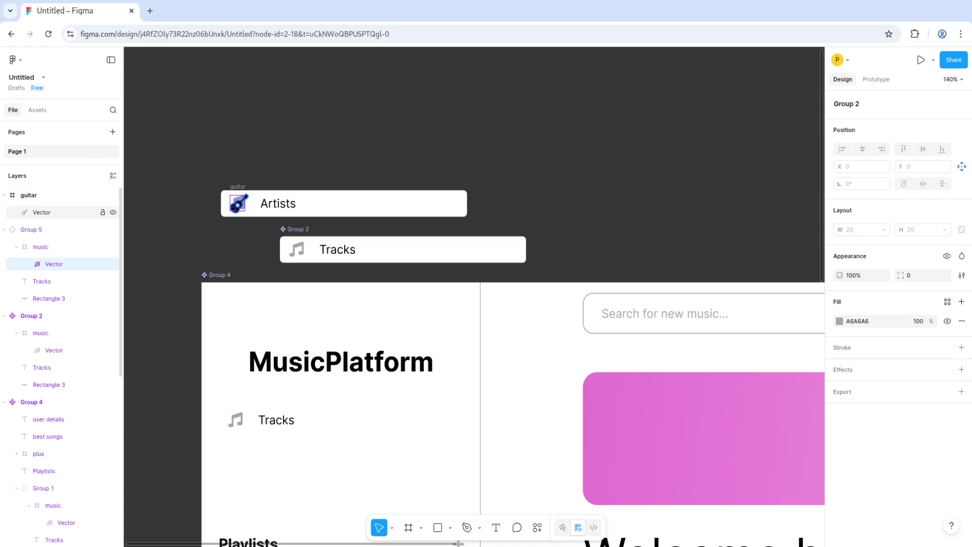
pyautogui.click(46, 212)
pyautogui.click(51, 263)
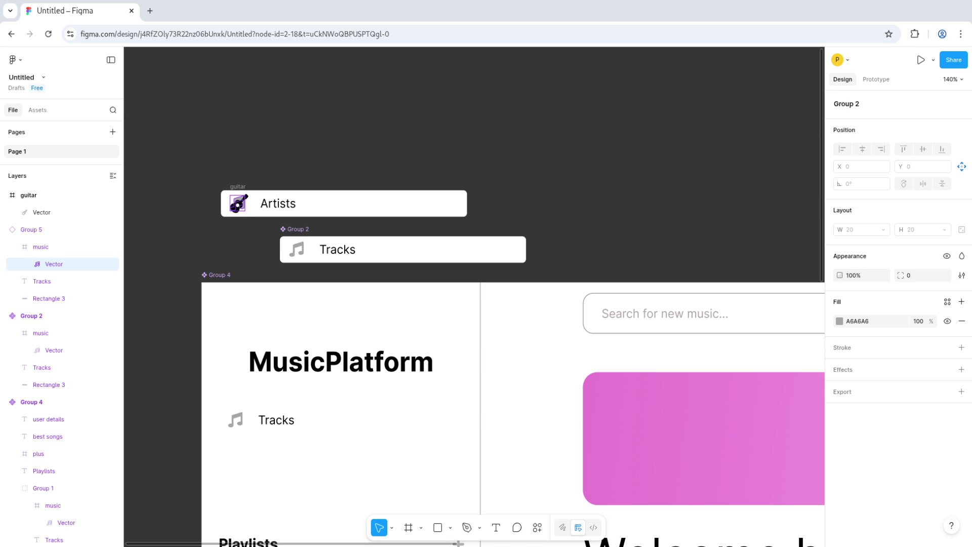
pyautogui.rightClick(23, 246)
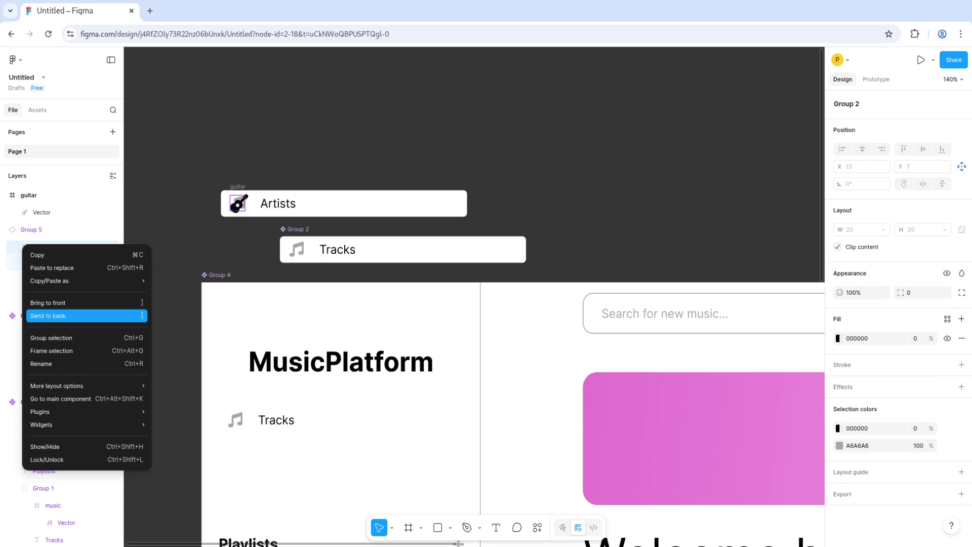
# Step: Go to the main Tracks component and duplicate its music-note icon onto empty canvas
pyautogui.click(61, 398)
pyautogui.rightClick(53, 333)
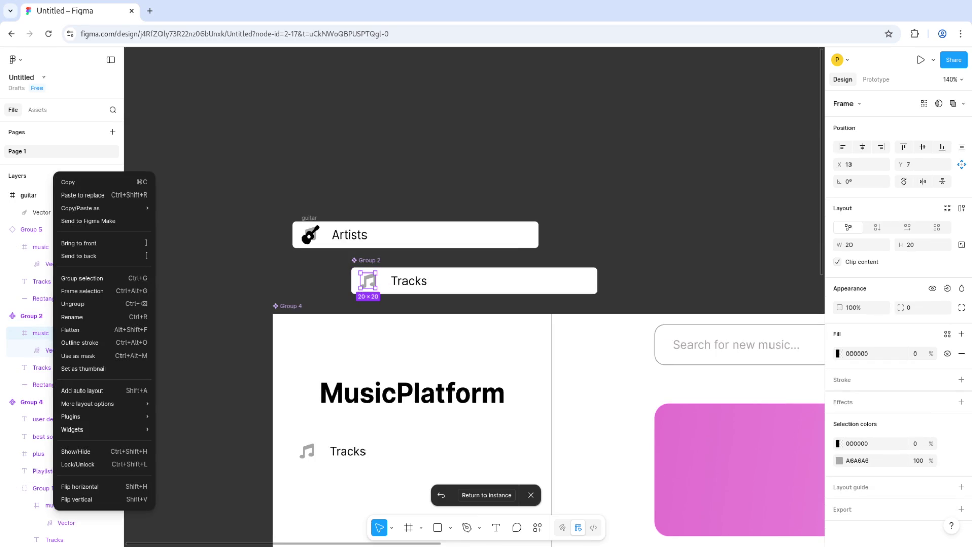
pyautogui.press('Escape')
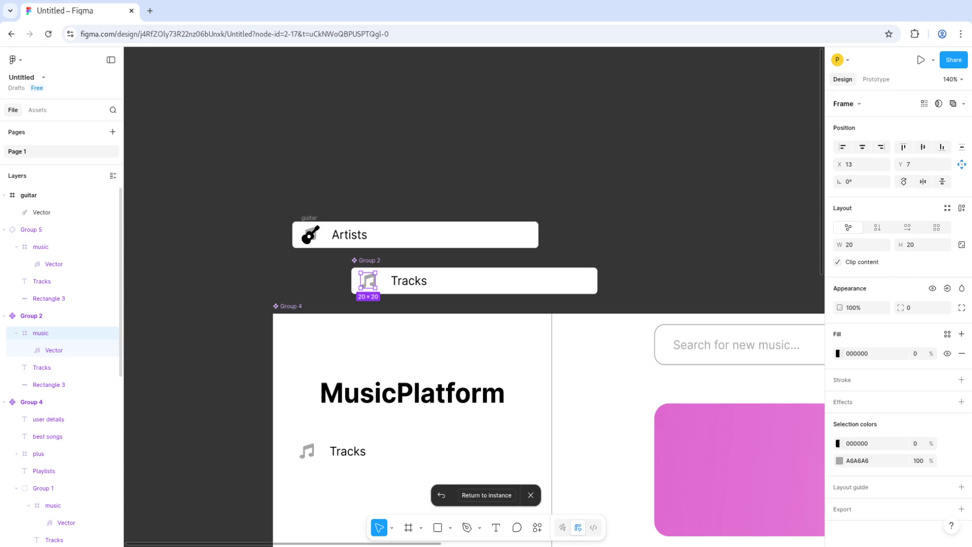
pyautogui.hotkey('ctrl', 'd')
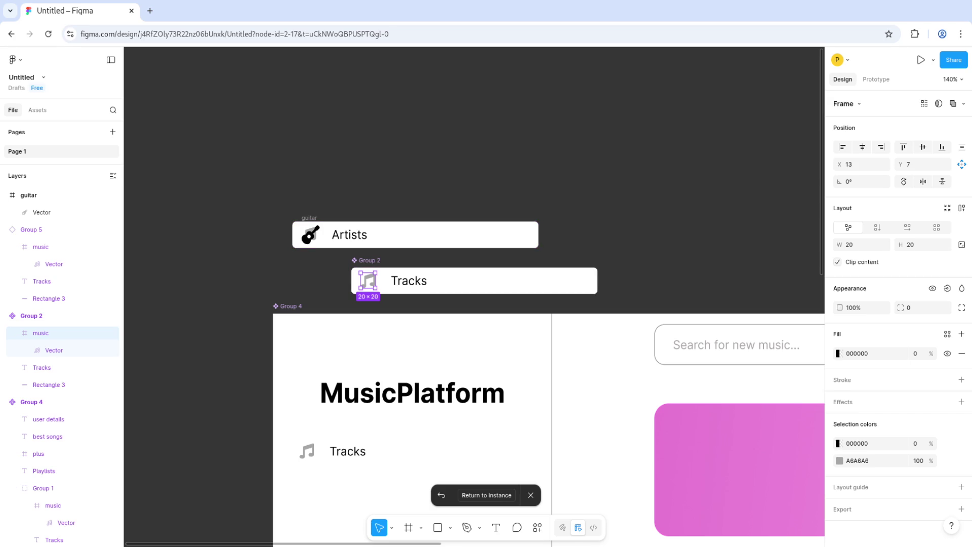
pyautogui.moveTo(368, 280); pyautogui.dragTo(344, 131)
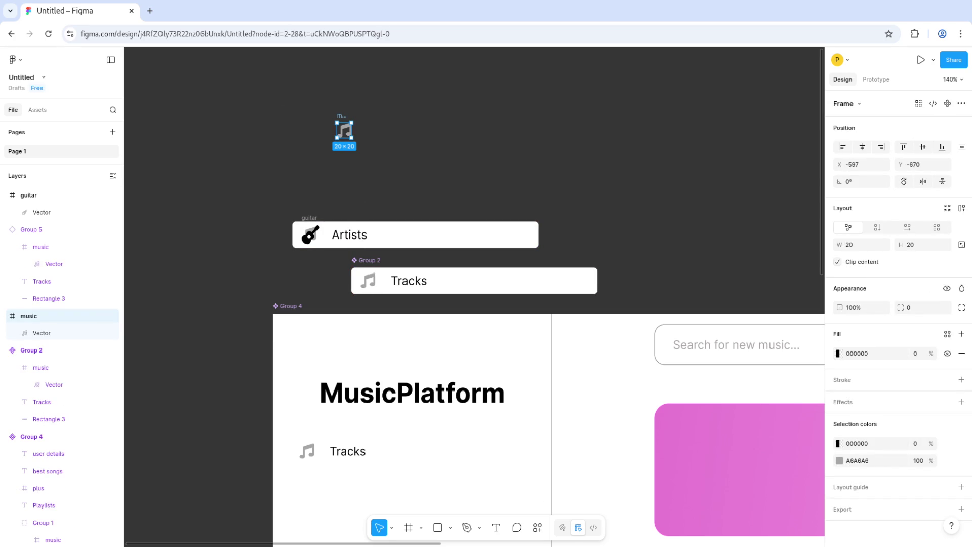
# Step: Move the guitar icon frame beside the loose music note icon
pyautogui.click(29, 195)
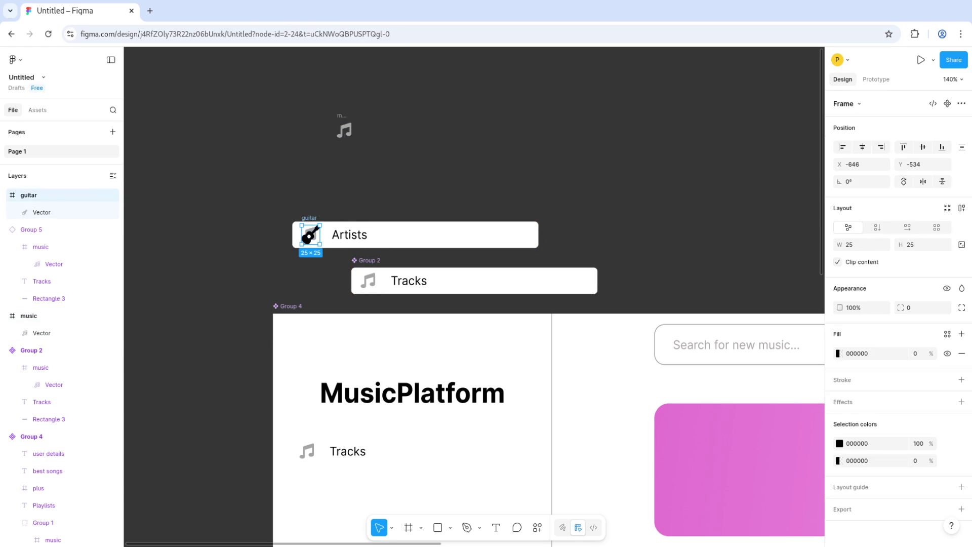
pyautogui.moveTo(310, 235); pyautogui.dragTo(370, 128)
pyautogui.click(41, 333)
pyautogui.click(370, 128)
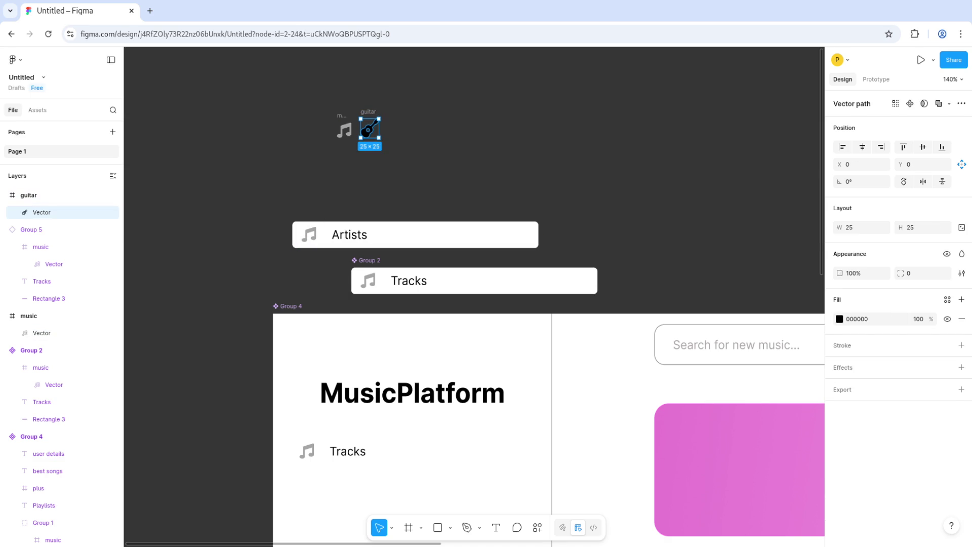
# Step: Resize the guitar icon frame to 20 × 20
pyautogui.click(42, 212)
pyautogui.click(860, 227)
pyautogui.write('20')
pyautogui.press('Return')
pyautogui.click(51, 194)
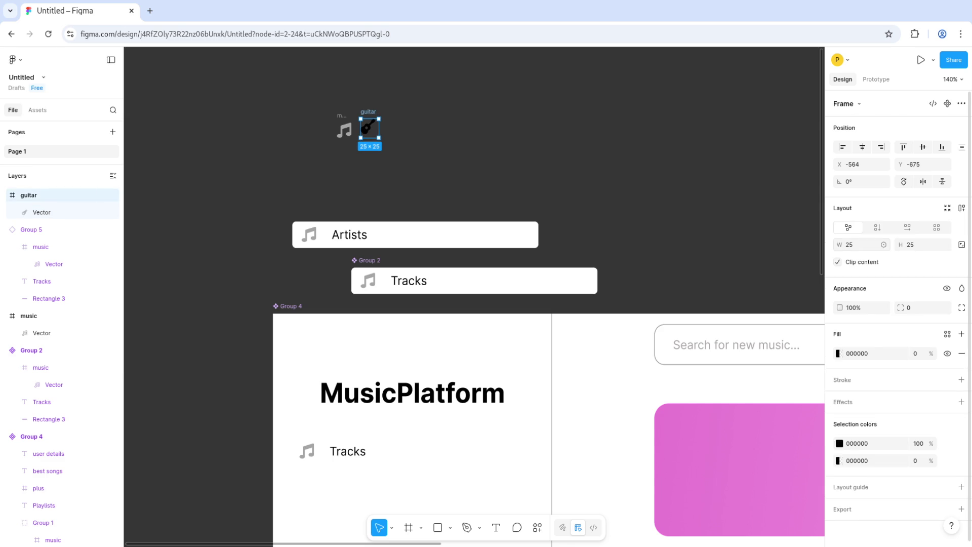
pyautogui.click(911, 245)
pyautogui.write('20')
pyautogui.press('Return')
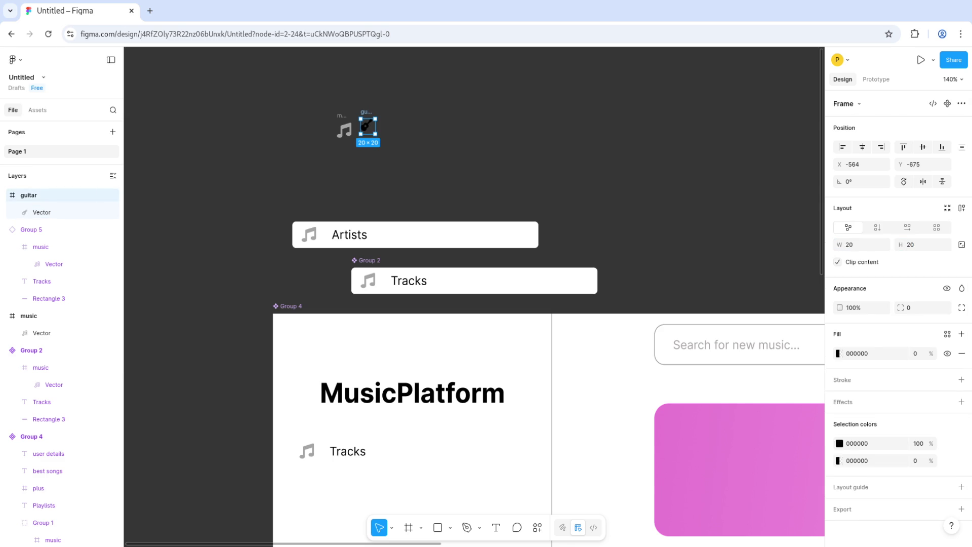
# Step: Set the guitar vector's width to 20
pyautogui.click(379, 139)
pyautogui.scroll(3, 379, 139)
pyautogui.click(361, 117)
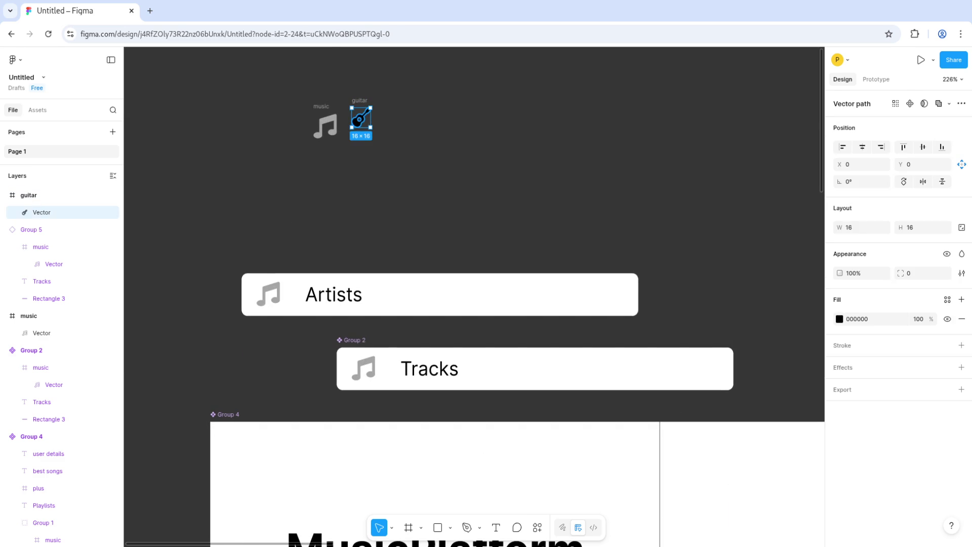
pyautogui.press('Escape')
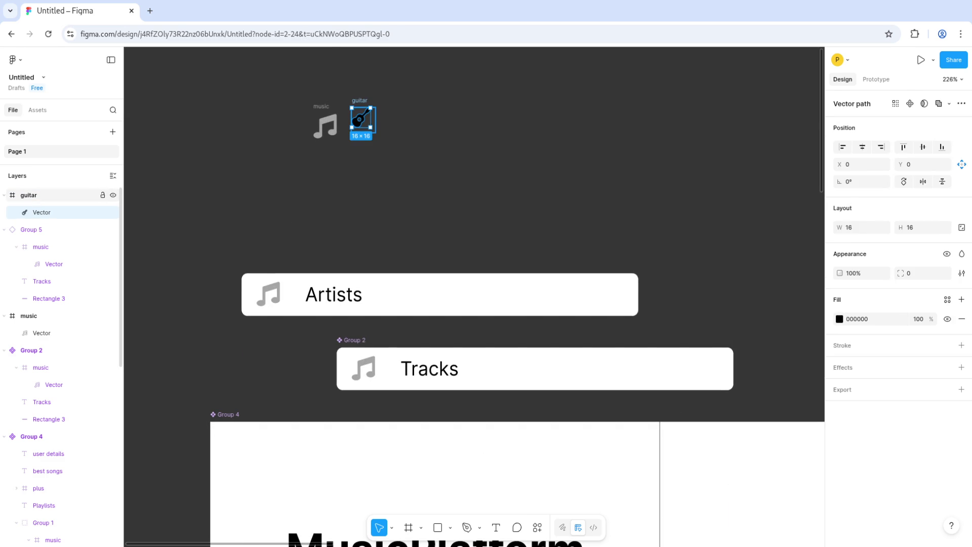
pyautogui.press('Return')
pyautogui.click(860, 227)
pyautogui.write('20')
pyautogui.press('Tab')
pyautogui.write('20')
pyautogui.press('Return')
pyautogui.press('Escape')
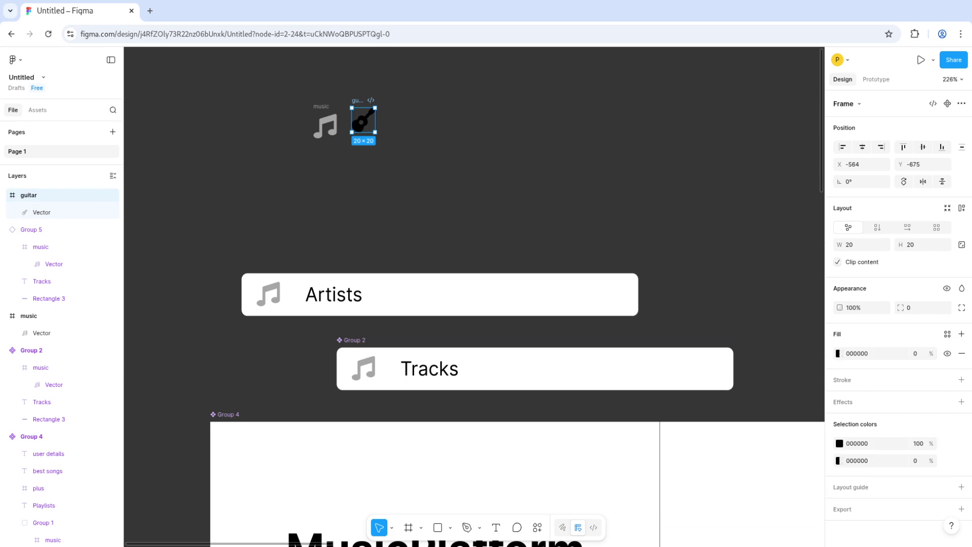
# Step: Change the guitar icon's fill from black to the music note's grey, A6A6A6
pyautogui.click(325, 126)
pyautogui.click(857, 460)
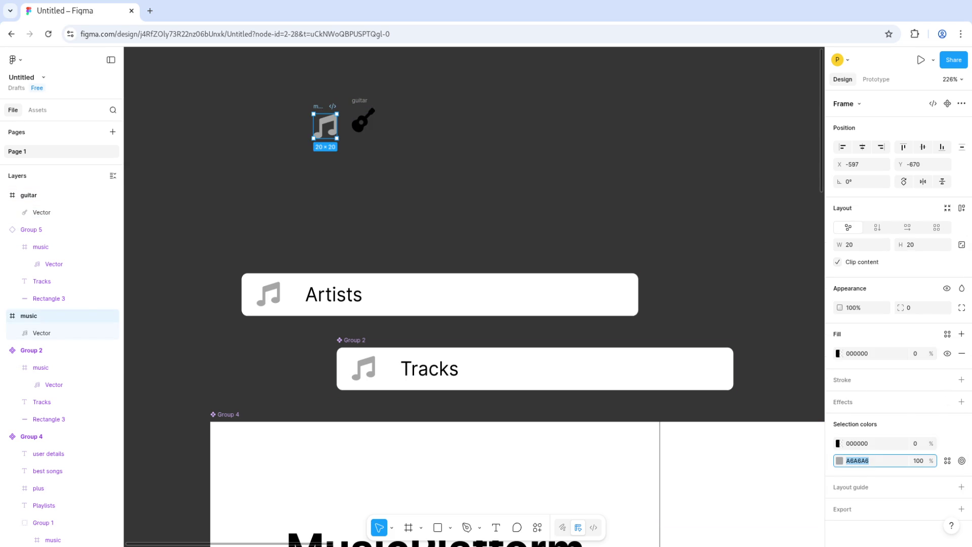
pyautogui.click(363, 120)
pyautogui.click(858, 443)
pyautogui.write('A6A6A6')
pyautogui.press('Return')
pyautogui.press('Escape')
# Step: Move the guitar icon down so it sits level with the music icon
pyautogui.click(362, 120)
pyautogui.moveTo(363, 120); pyautogui.dragTo(362, 126)
pyautogui.press('Escape')
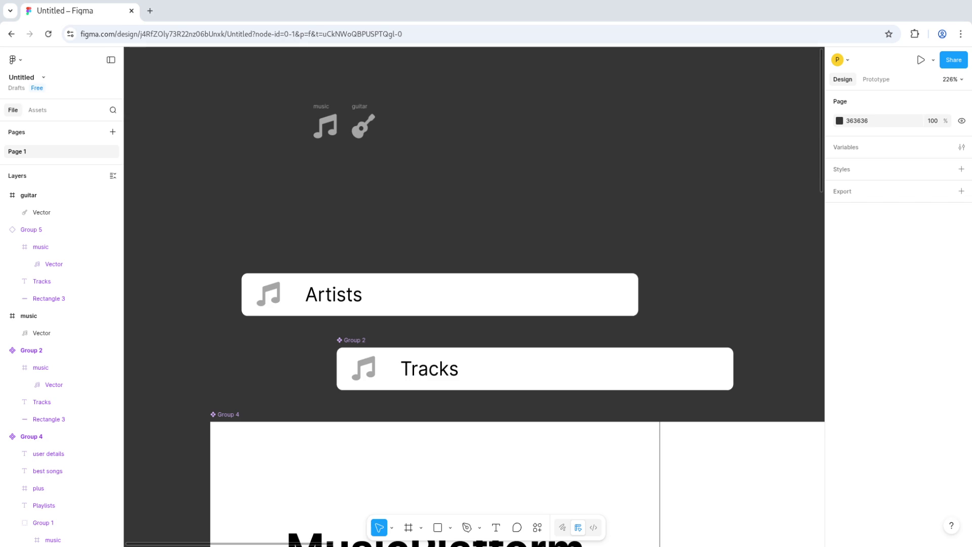
# Step: Make both the music and guitar icons into components
pyautogui.click(363, 126)
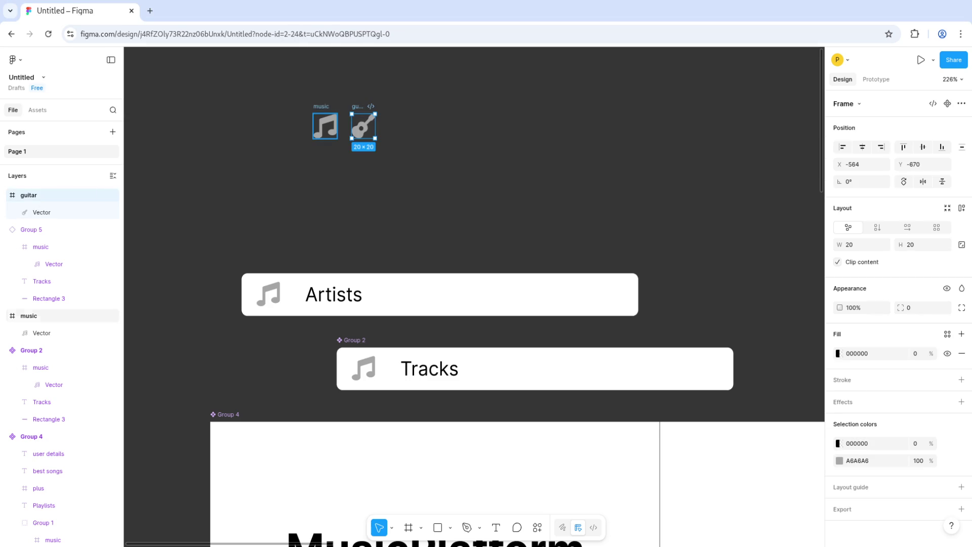
pyautogui.click(325, 126)
pyautogui.rightClick(327, 106)
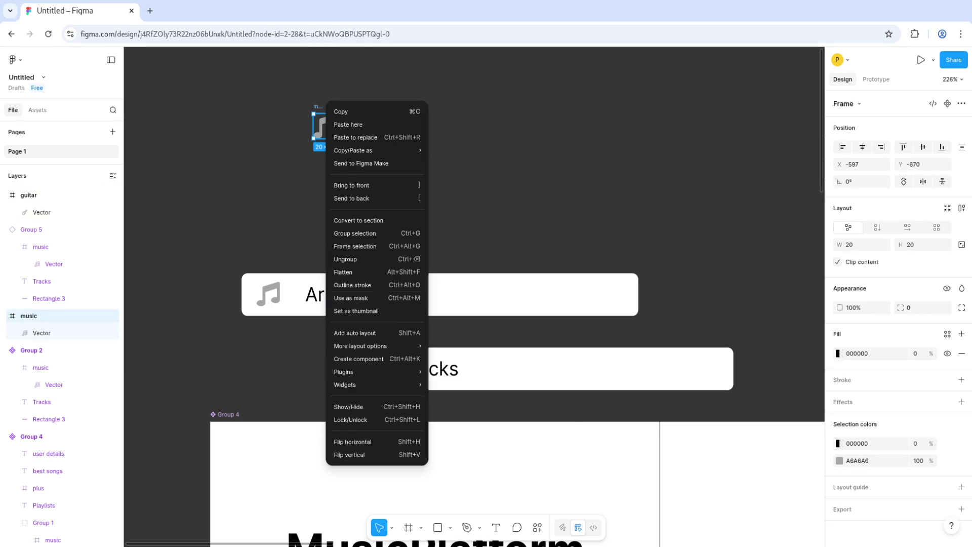
pyautogui.click(358, 358)
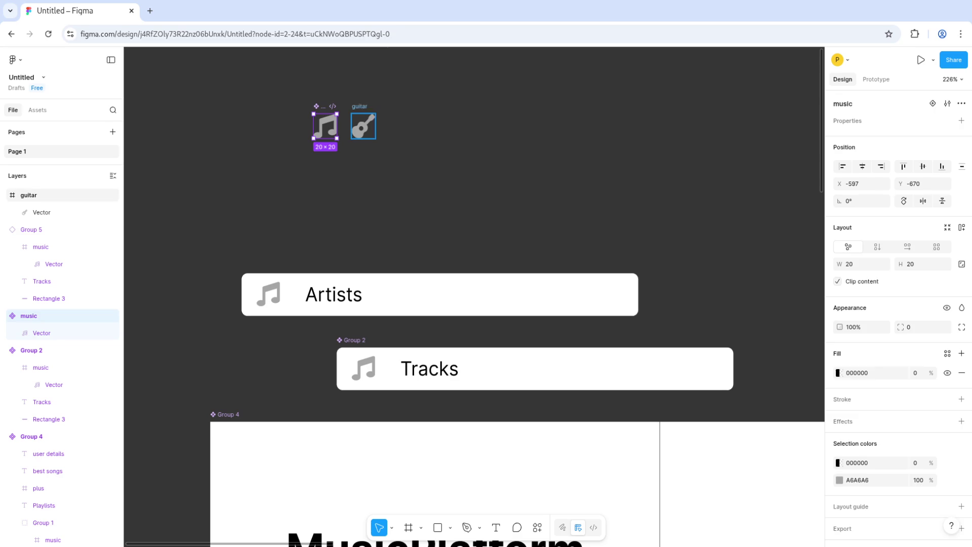
pyautogui.click(363, 126)
pyautogui.hotkey('ctrl', 'alt', 'k')
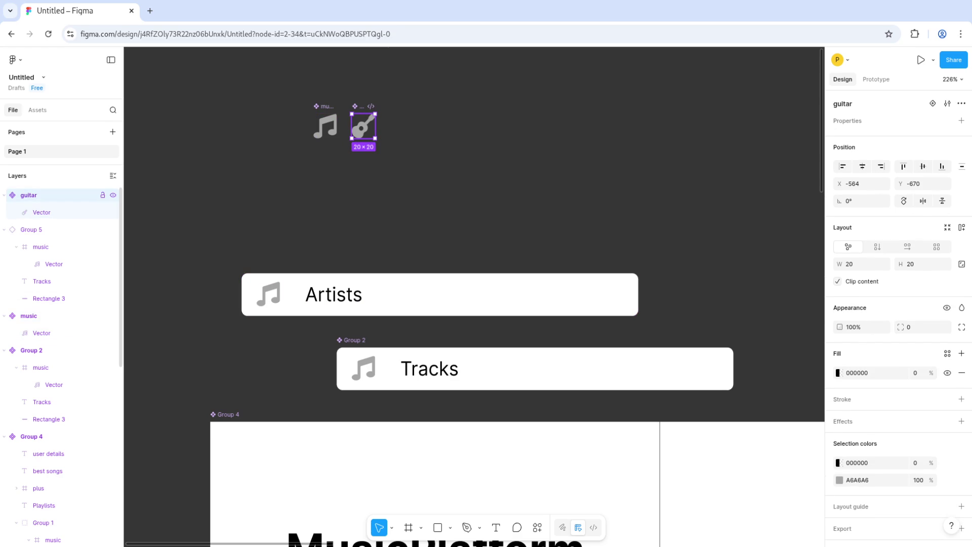
# Step: Delete the Tracks bar's music icon, then restore it with Ctrl+Z
pyautogui.press('Escape')
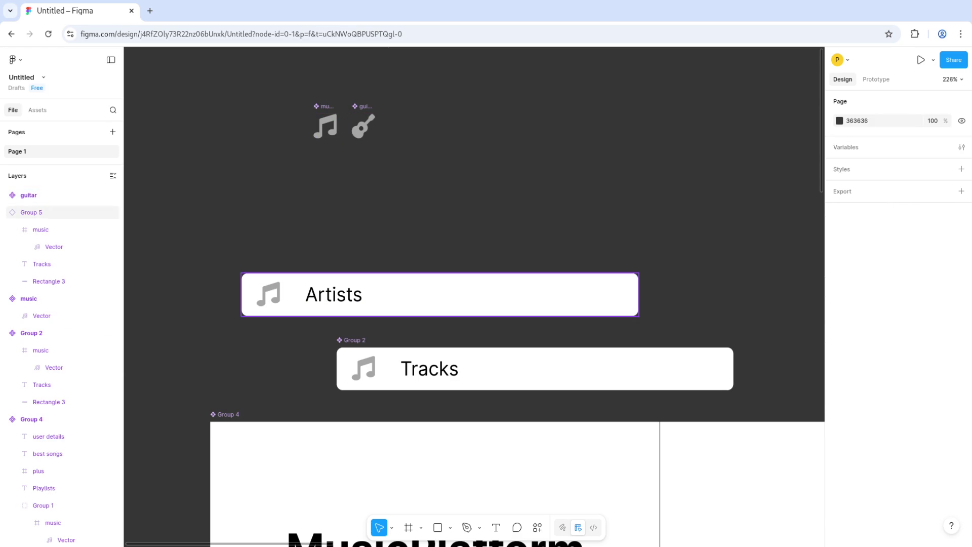
pyautogui.click(31, 212)
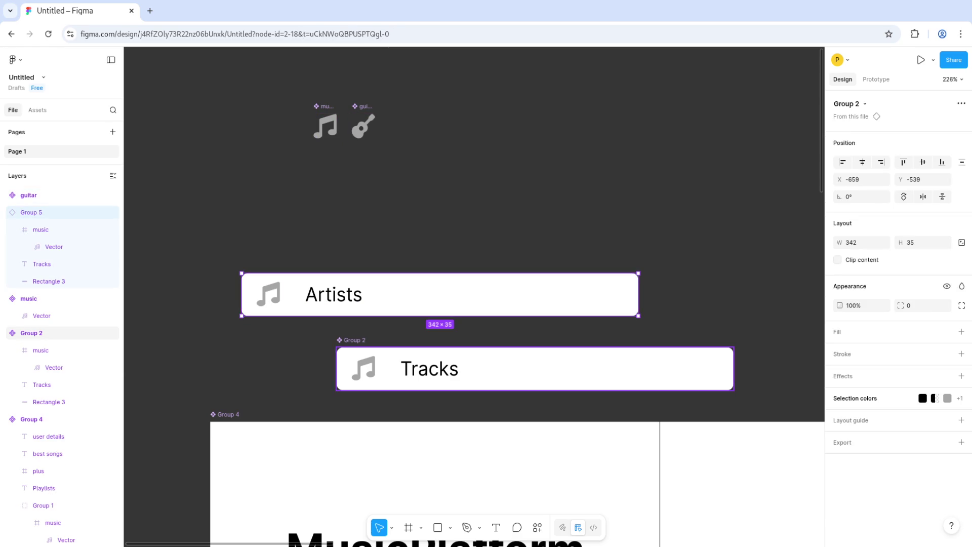
pyautogui.click(30, 332)
pyautogui.click(40, 350)
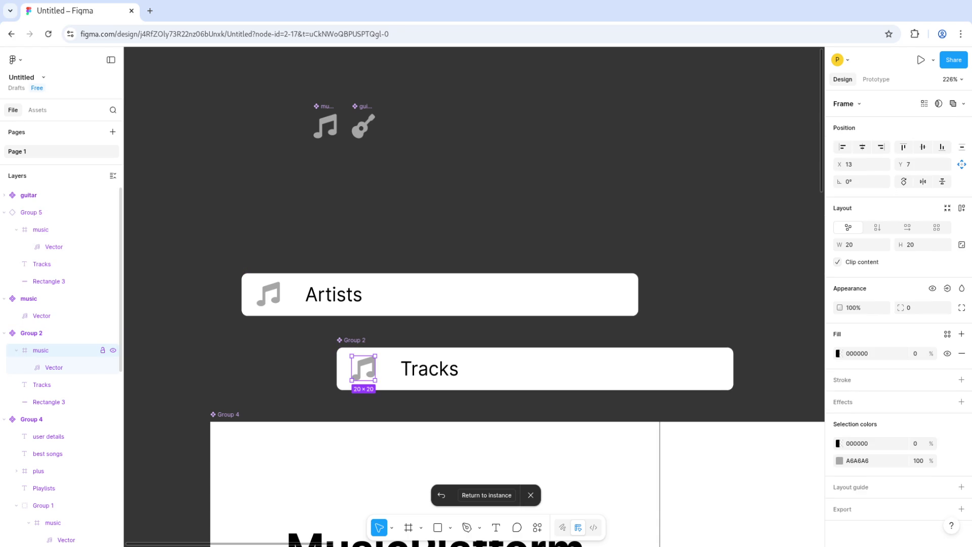
pyautogui.press('Delete')
pyautogui.click(29, 264)
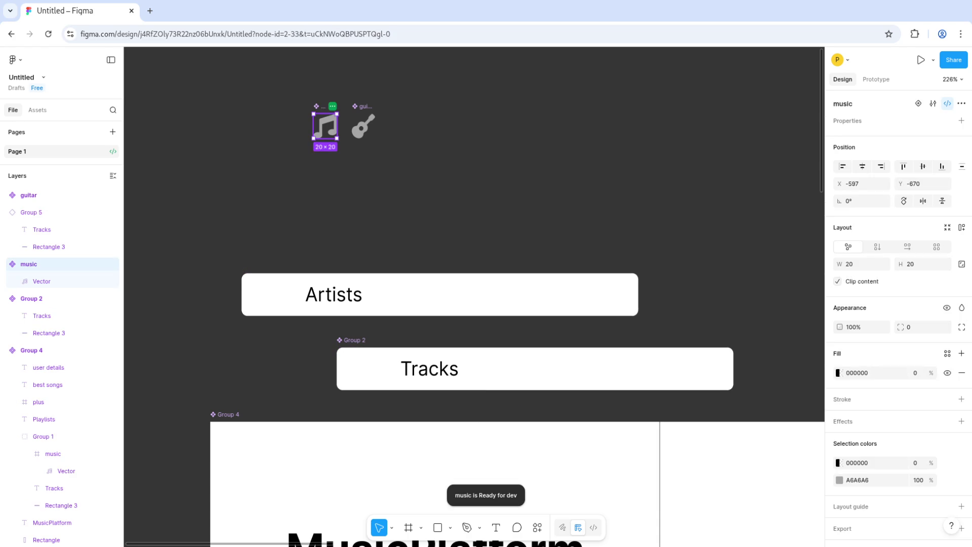
pyautogui.press('Escape')
pyautogui.click(28, 264)
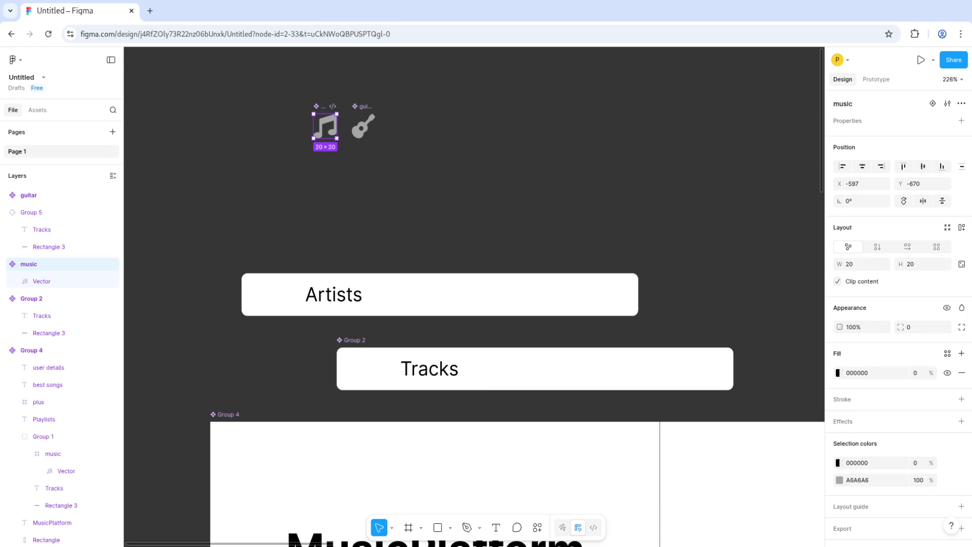
pyautogui.click(31, 298)
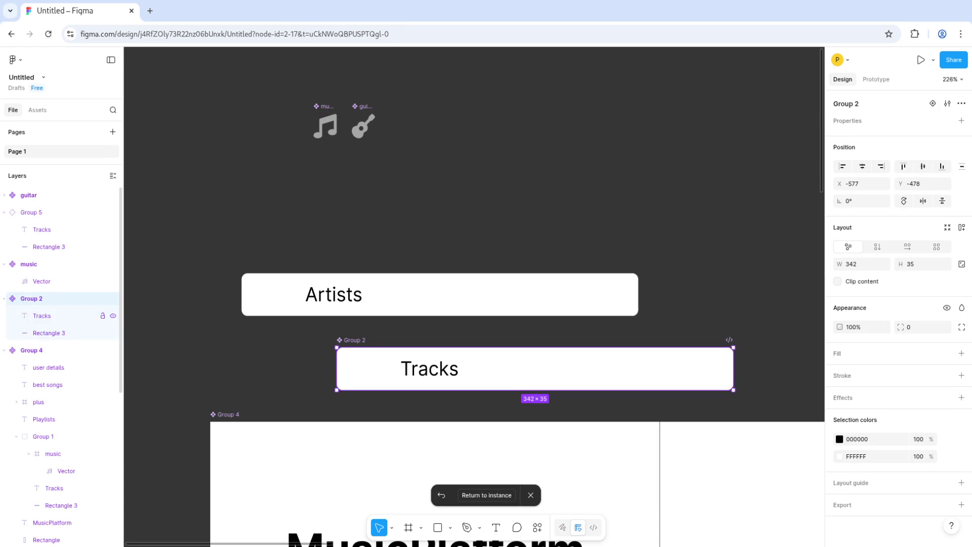
pyautogui.hotkey('ctrl', 'z')
# Step: Reposition the music icon inside the Tracks bar, nudging it slightly right
pyautogui.moveTo(535, 368); pyautogui.dragTo(360, 369)
pyautogui.click(506, 228)
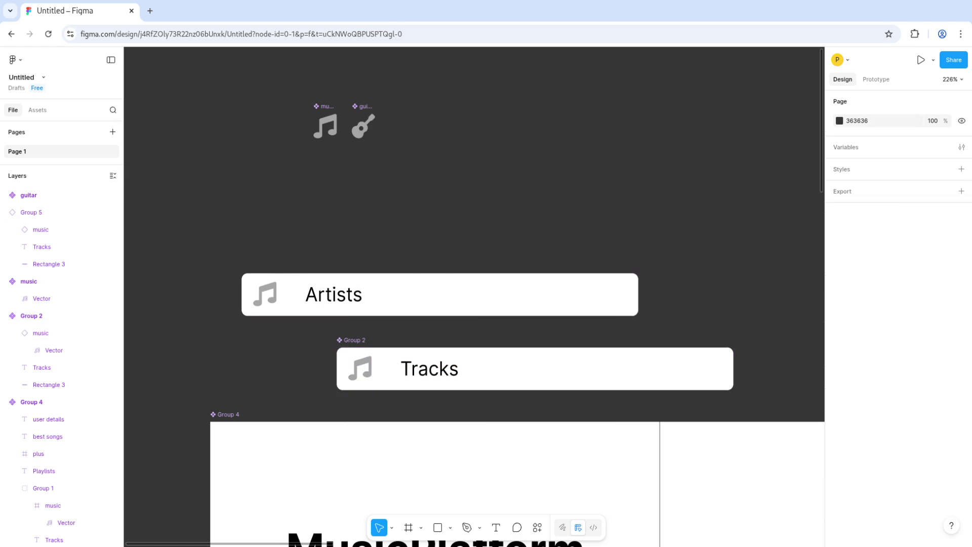
pyautogui.hscroll(1, 506, 228)
pyautogui.scroll(-3, 291, 178)
pyautogui.scroll(-1, 382, 197)
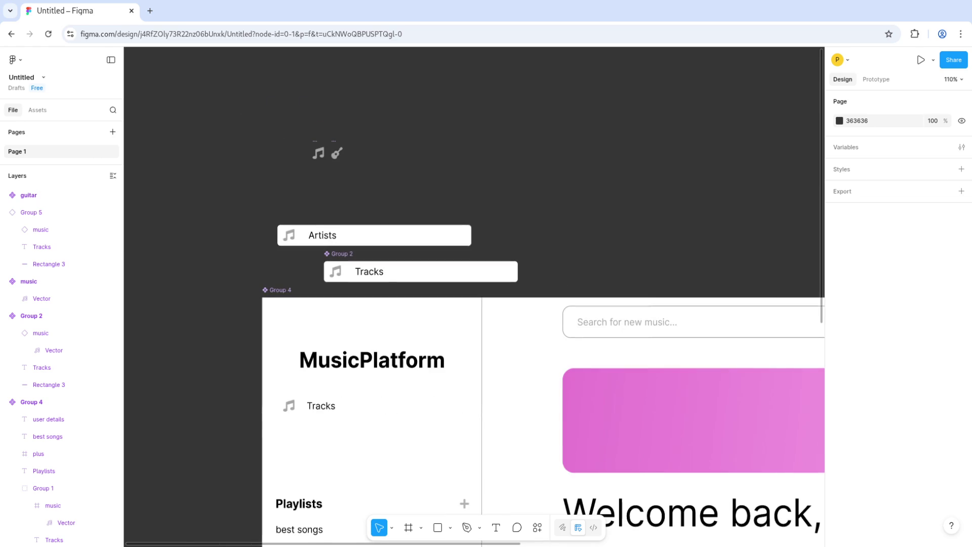
pyautogui.scroll(3, 334, 277)
pyautogui.click(334, 275)
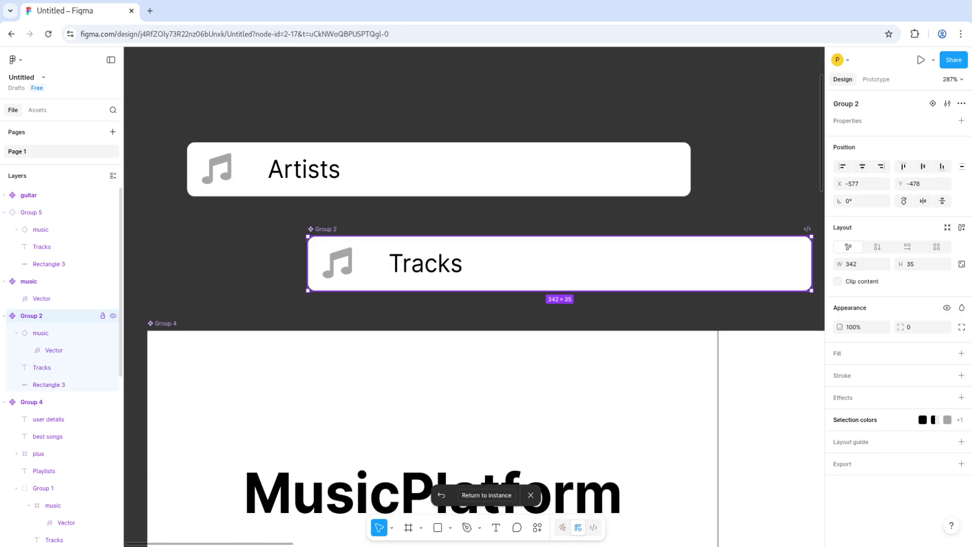
pyautogui.moveTo(337, 263); pyautogui.dragTo(342, 263)
pyautogui.press('Escape')
# Step: Move the Tracks bar left so it lines up under the Artists bar
pyautogui.scroll(-3, 389, 110)
pyautogui.scroll(3, 389, 152)
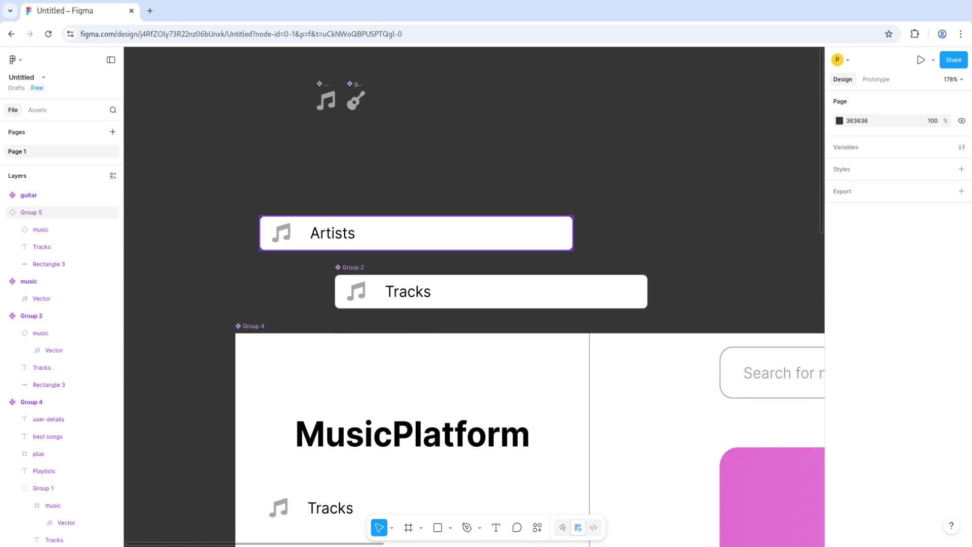
pyautogui.click(486, 291)
pyautogui.moveTo(486, 291); pyautogui.dragTo(411, 291)
pyautogui.press('Escape')
# Step: Select both the music and guitar icon components together
pyautogui.click(31, 212)
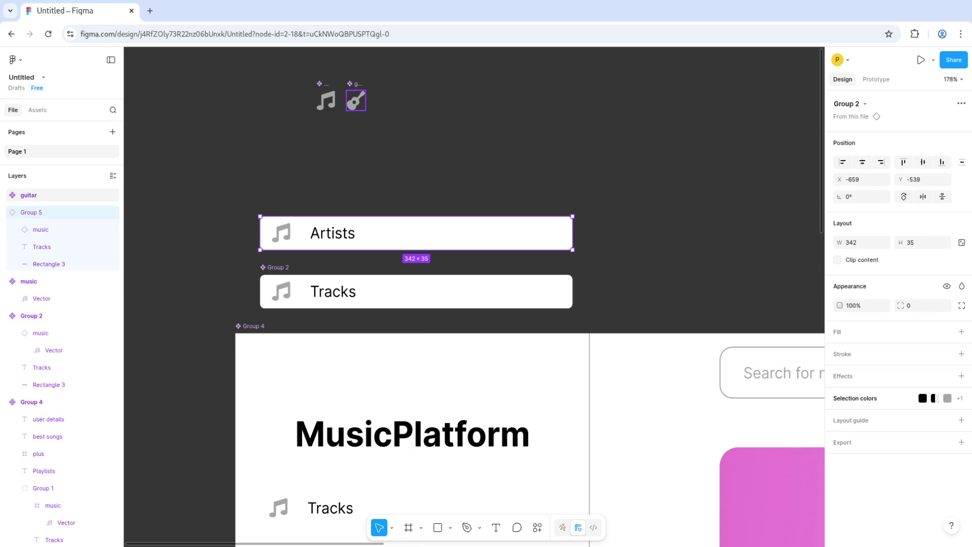
pyautogui.click(29, 195)
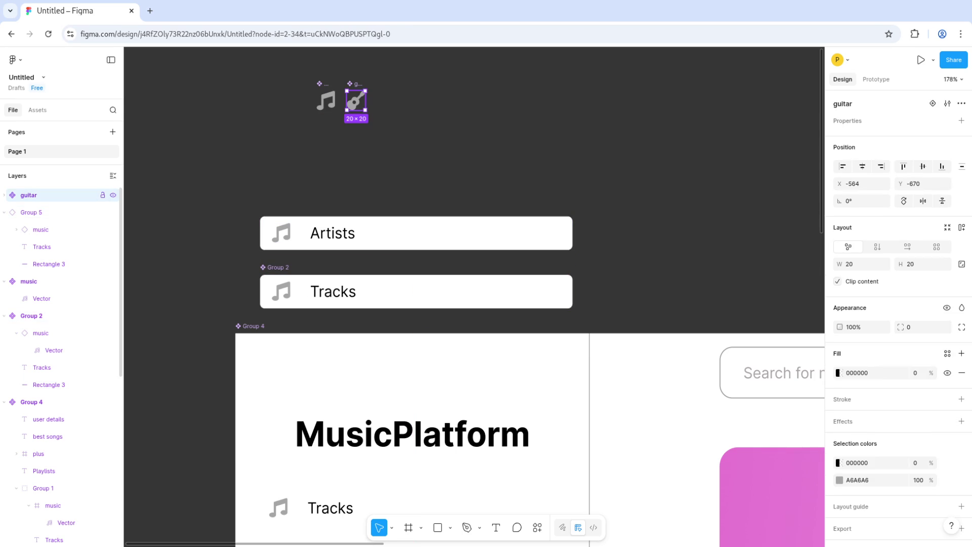
pyautogui.scroll(3, 473, 296)
pyautogui.scroll(-2, 474, 297)
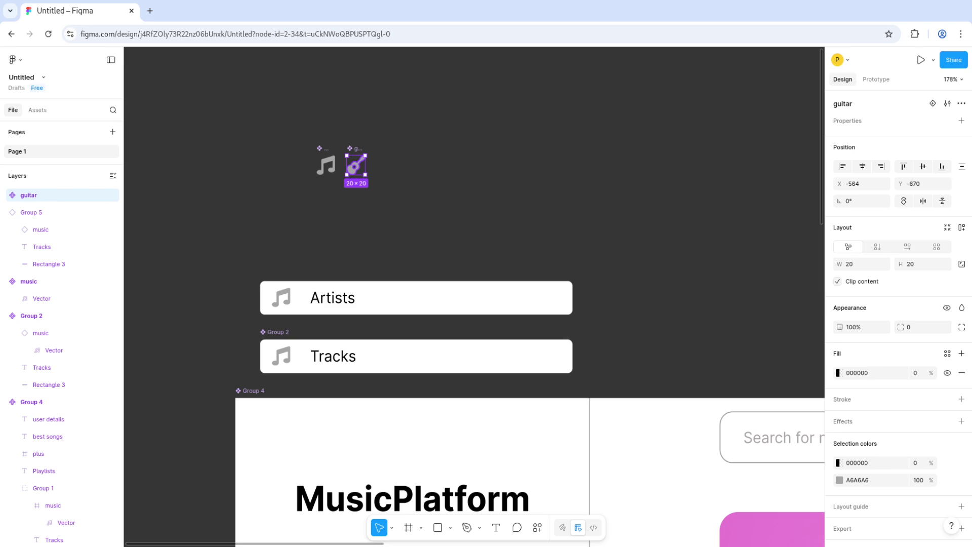
pyautogui.moveTo(267, 126); pyautogui.dragTo(430, 204)
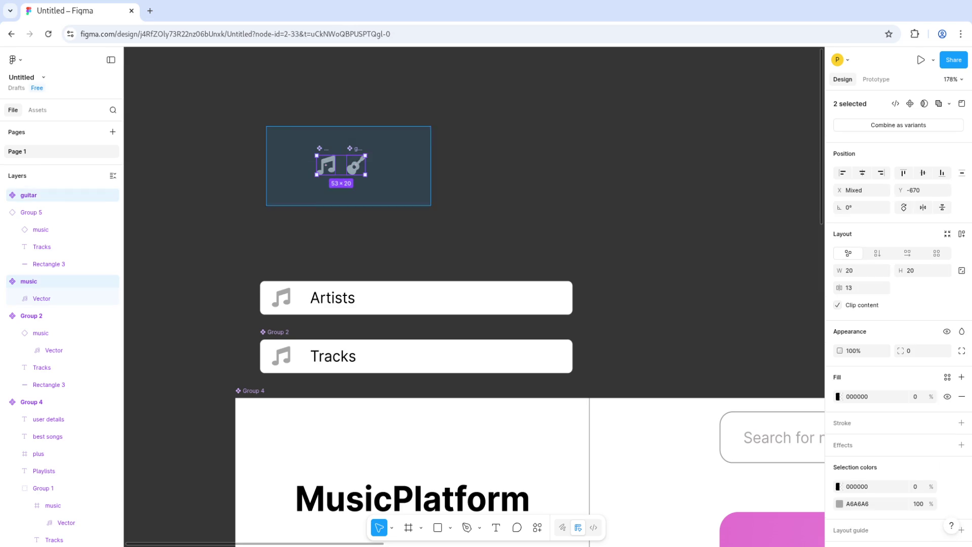
# Step: Wrap the music and guitar icons in a new frame, Frame 1
pyautogui.rightClick(359, 163)
pyautogui.click(392, 290)
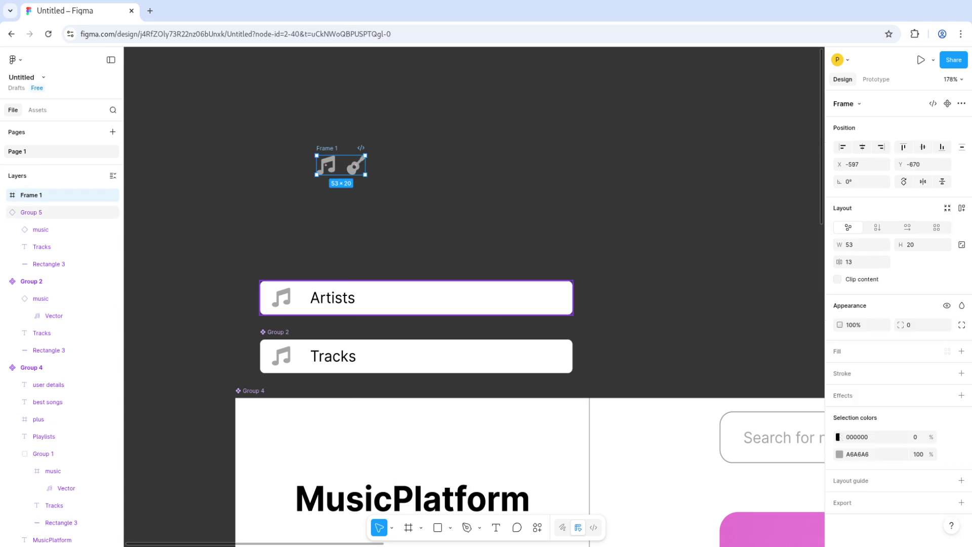
pyautogui.click(356, 165)
pyautogui.press('Escape')
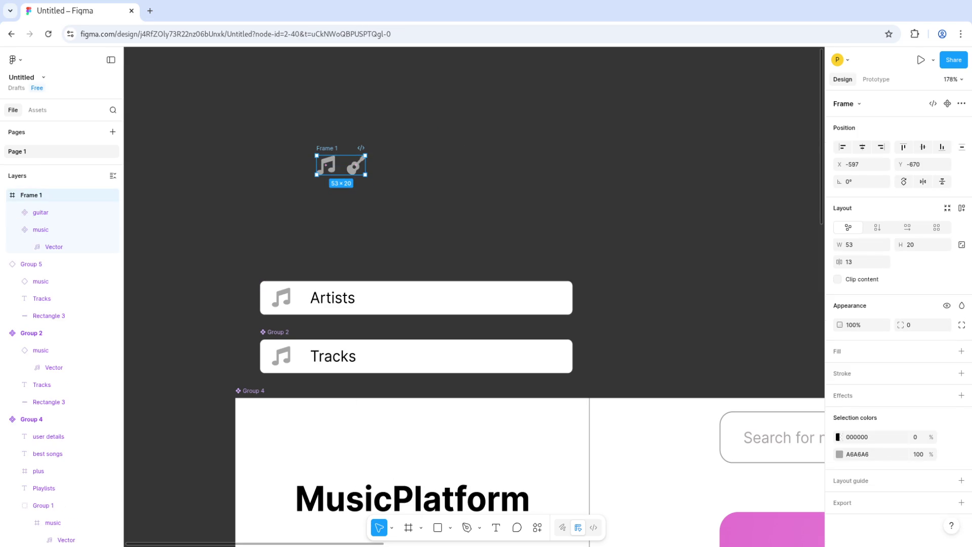
pyautogui.press('Escape')
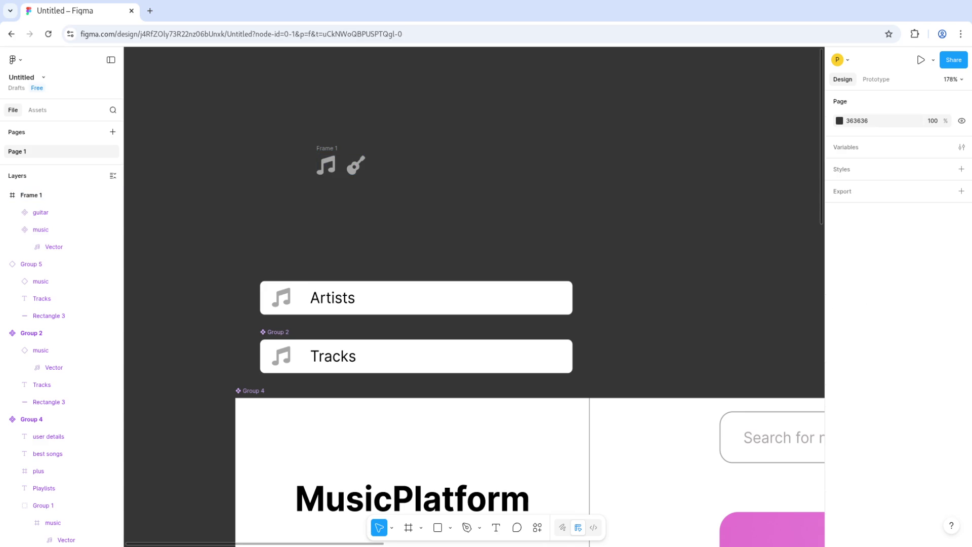
pyautogui.click(31, 195)
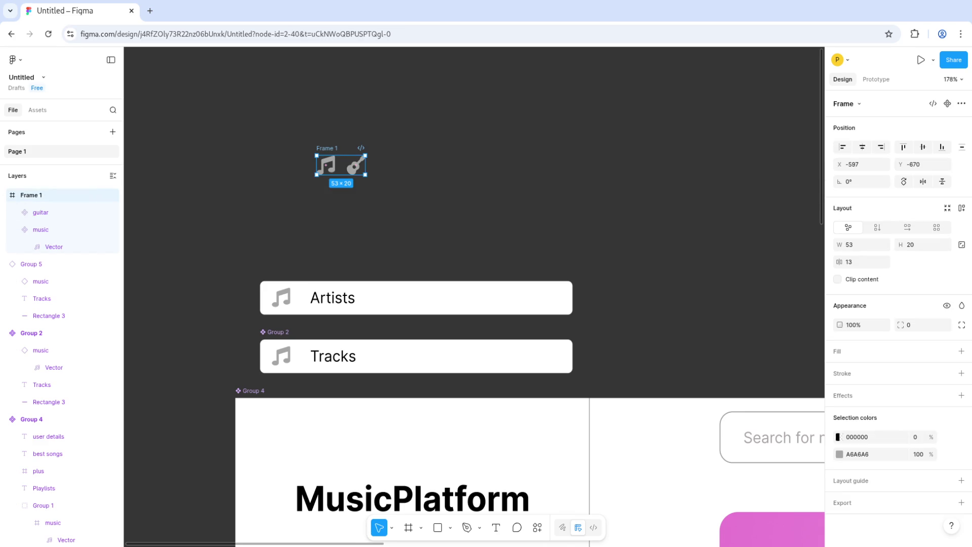
pyautogui.press('Escape')
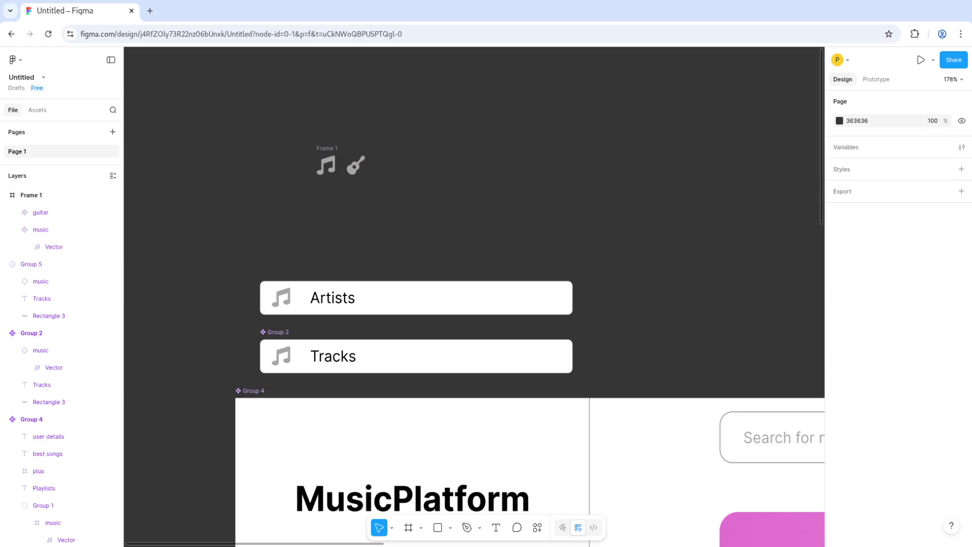
pyautogui.click(41, 212)
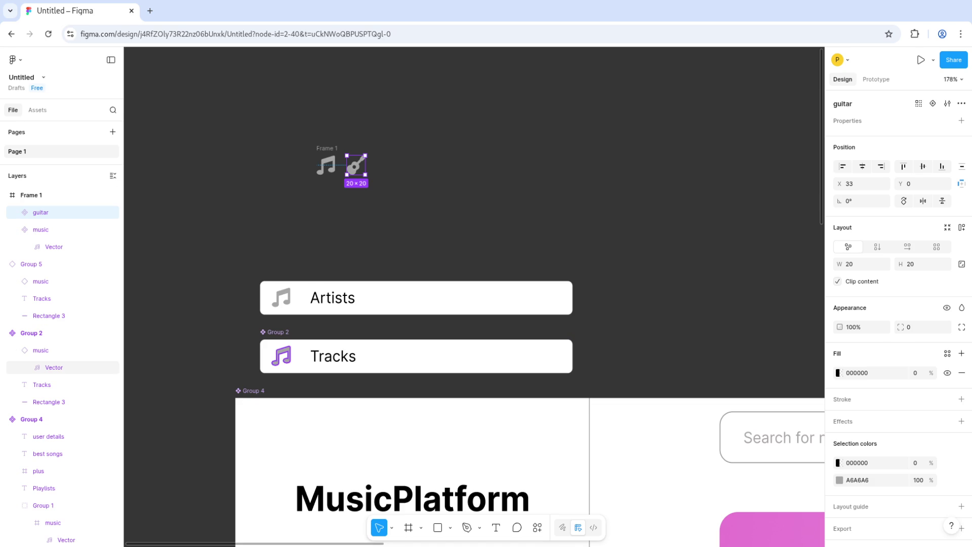
# Step: Select the music and guitar vectors, then undo an accidental move
pyautogui.keyDown('ctrl'); pyautogui.click(280, 298); pyautogui.keyUp('ctrl')
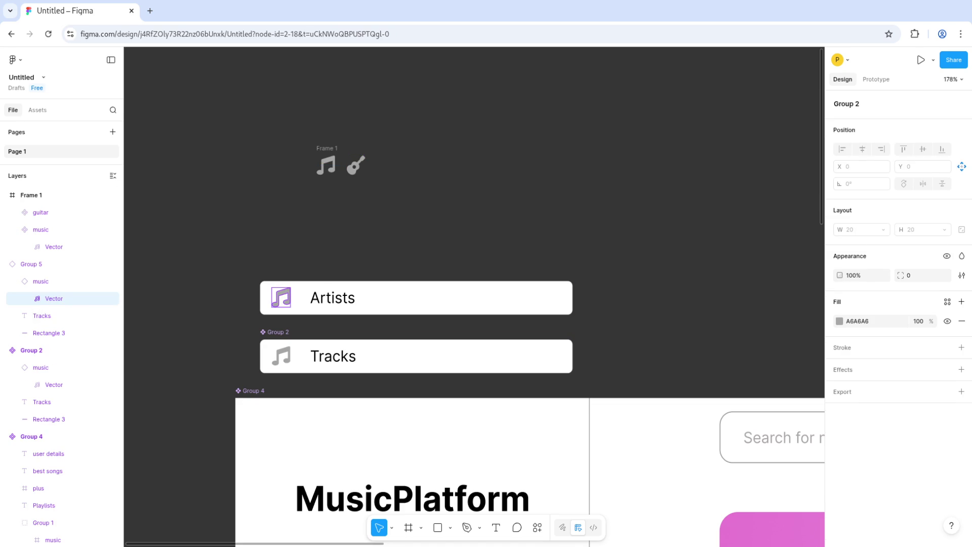
pyautogui.keyDown('ctrl'); pyautogui.keyDown('shift'); pyautogui.click(356, 164); pyautogui.keyUp('shift'); pyautogui.keyUp('ctrl')
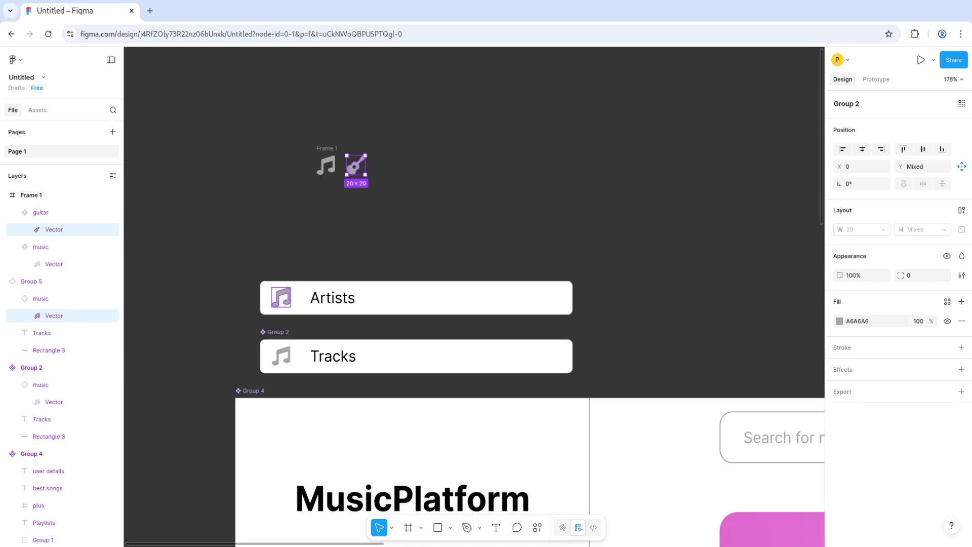
pyautogui.moveTo(355, 165)
pyautogui.mouseDown()
pyautogui.moveTo(354, 226)
pyautogui.moveTo(371, 162)
pyautogui.mouseUp()
pyautogui.hotkey('ctrl', 'z')
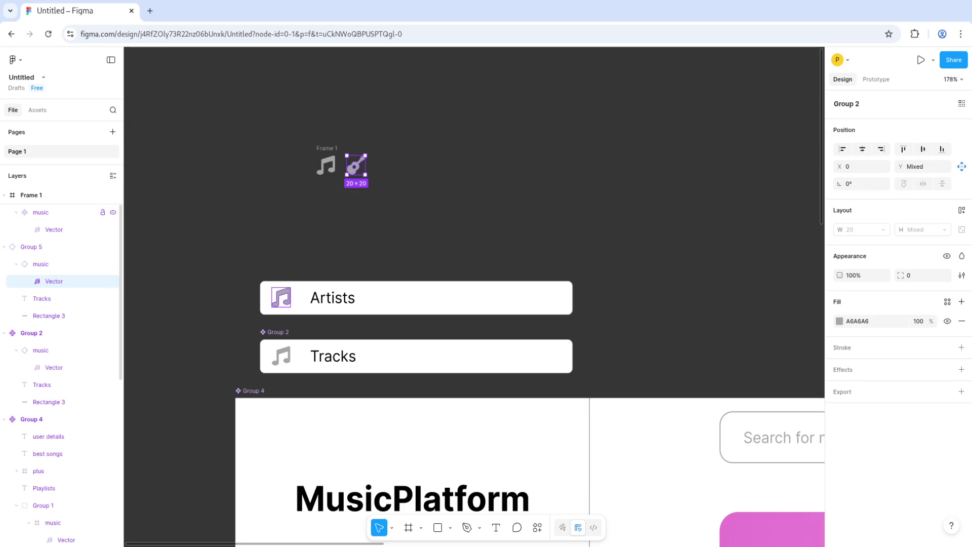
pyautogui.press('Escape')
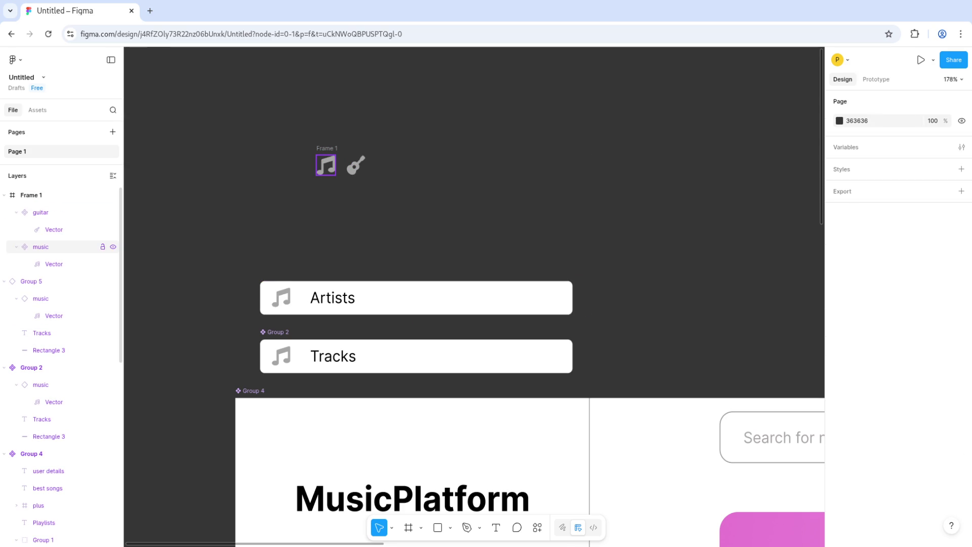
# Step: Ungroup Frame 1 so both icons stand alone, then select the guitar component
pyautogui.click(32, 194)
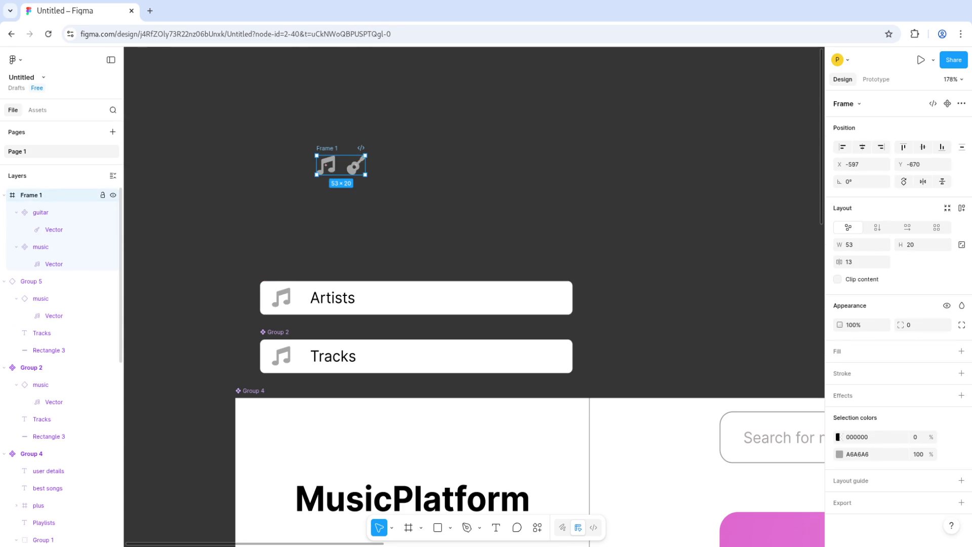
pyautogui.rightClick(53, 195)
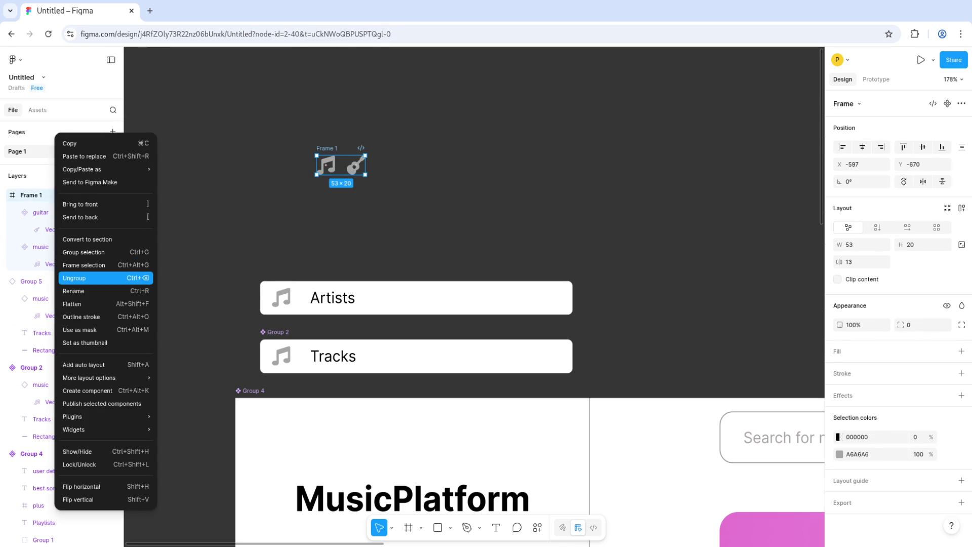
pyautogui.click(81, 278)
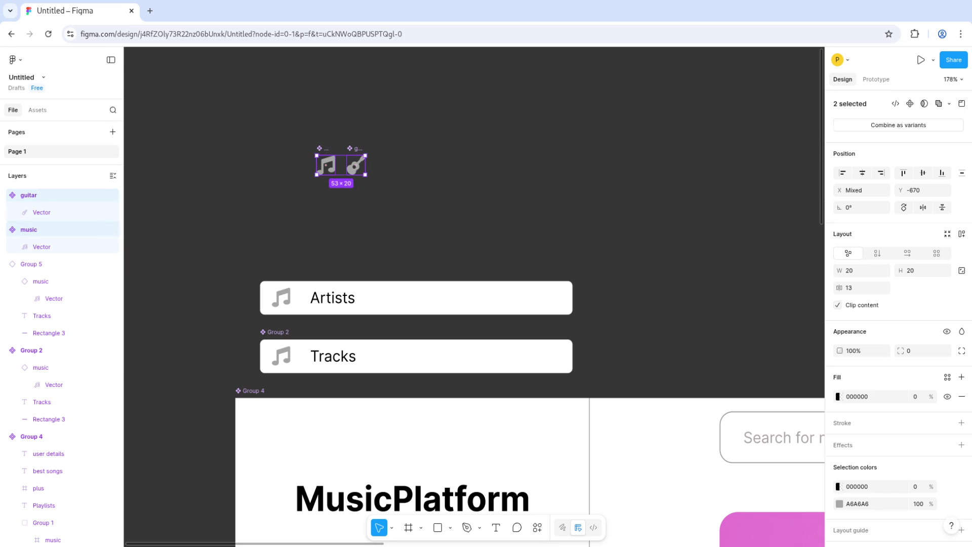
pyautogui.press('Escape')
pyautogui.click(356, 165)
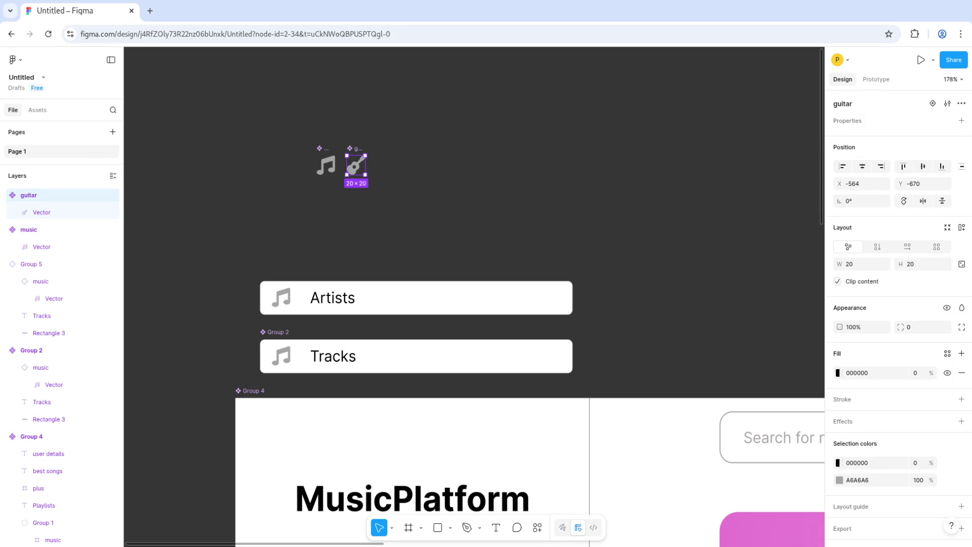
pyautogui.keyDown('ctrl'); pyautogui.click(281, 297); pyautogui.keyUp('ctrl')
pyautogui.rightClick(276, 287)
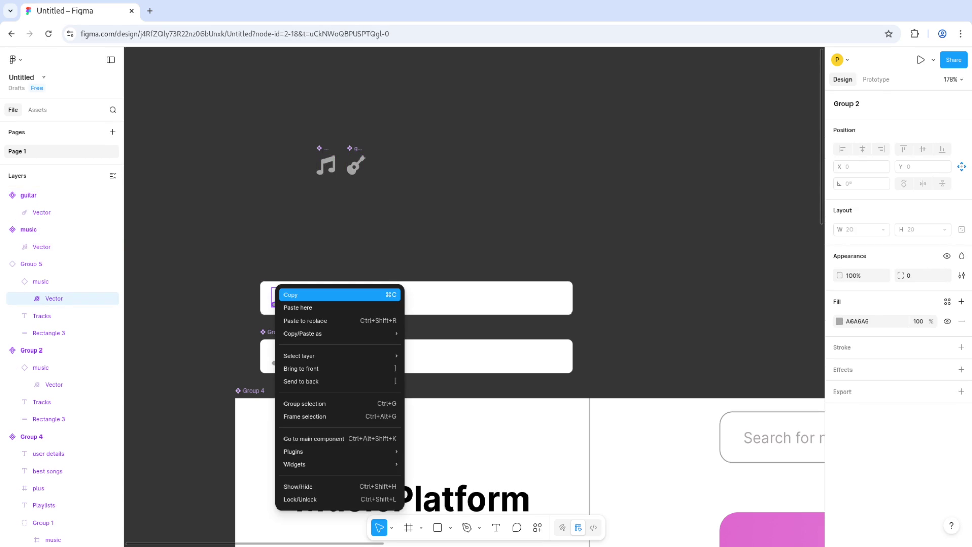
pyautogui.press('Escape')
pyautogui.click(41, 281)
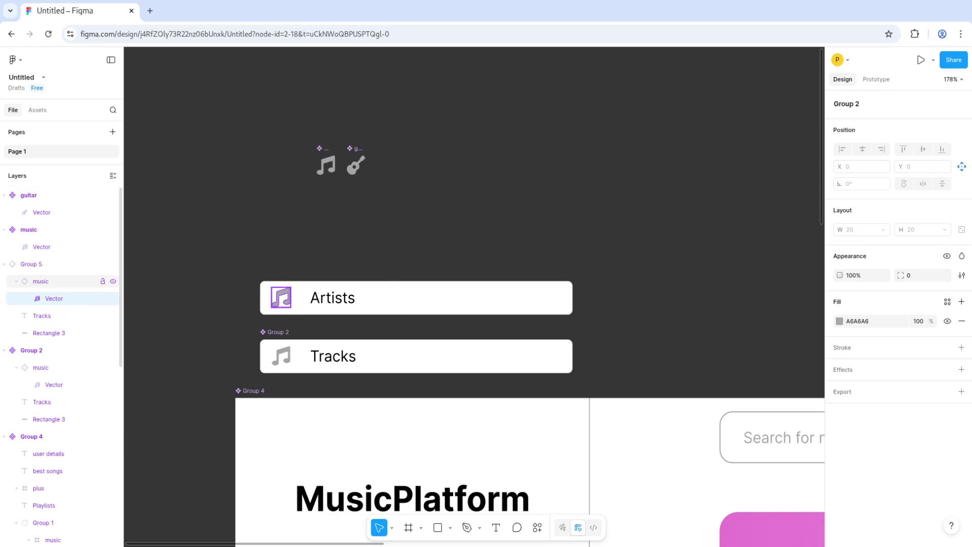
pyautogui.click(29, 229)
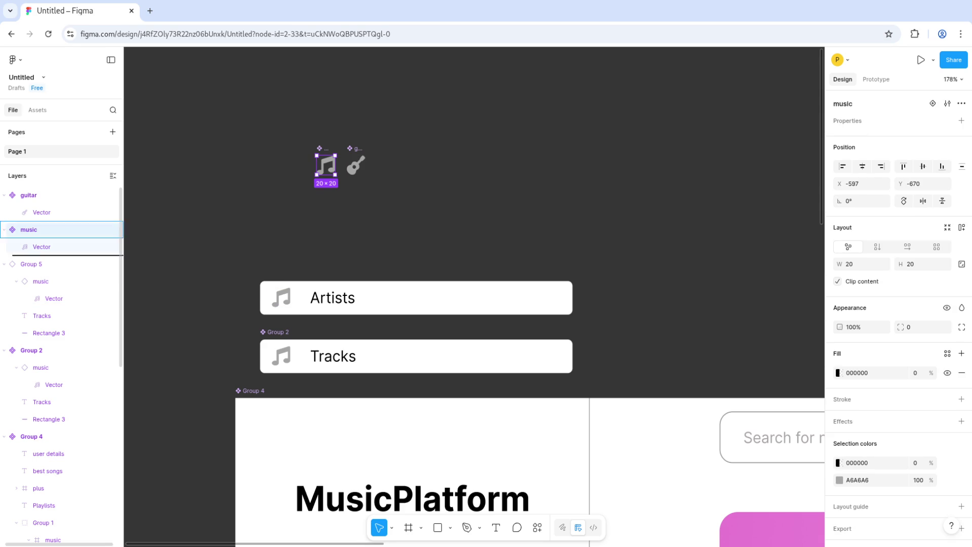
pyautogui.click(228, 228)
pyautogui.click(326, 165)
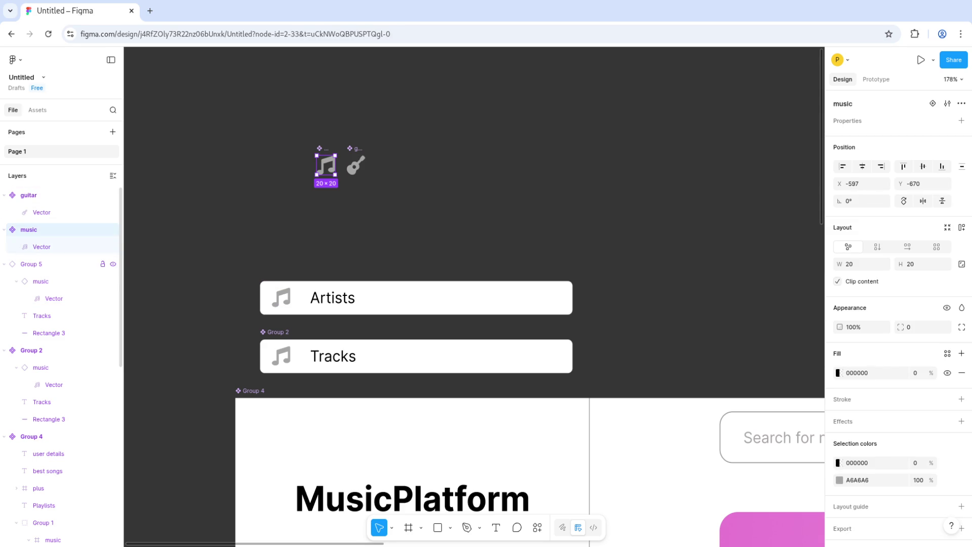
pyautogui.keyDown('shift'); pyautogui.click(40, 281); pyautogui.keyUp('shift')
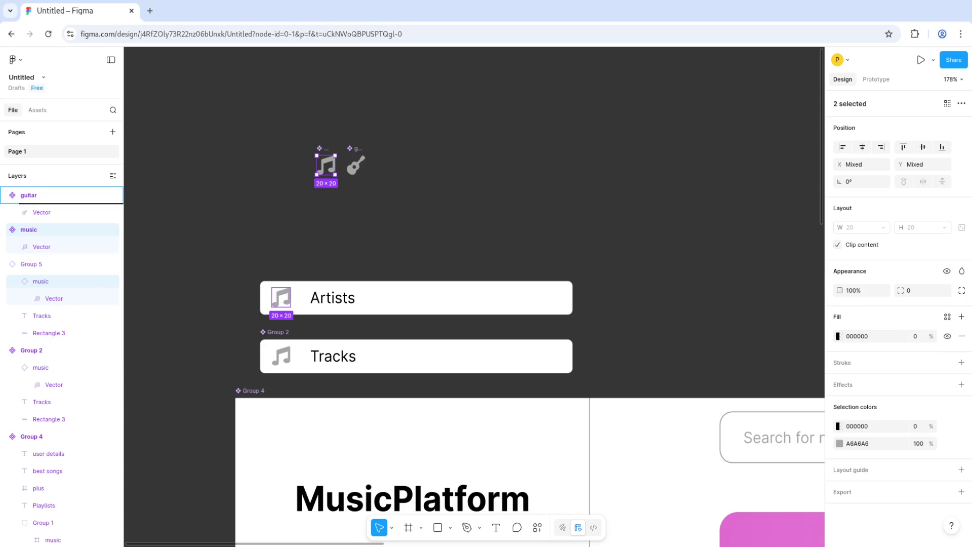
pyautogui.rightClick(329, 162)
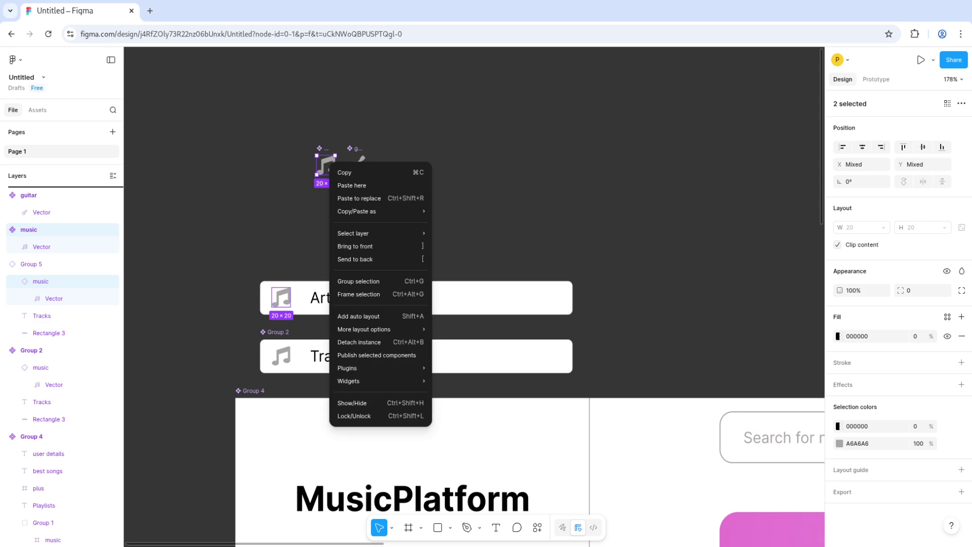
pyautogui.press('Escape')
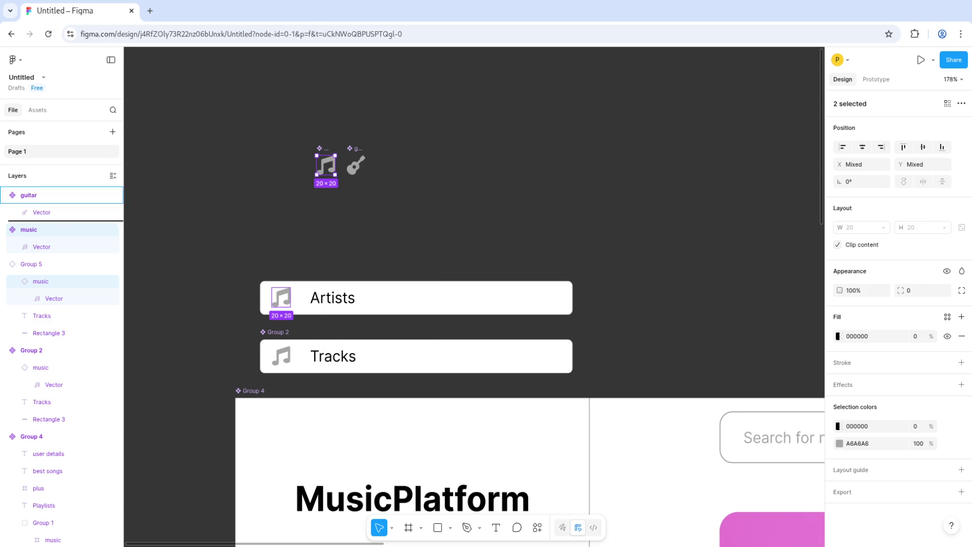
pyautogui.press('Escape')
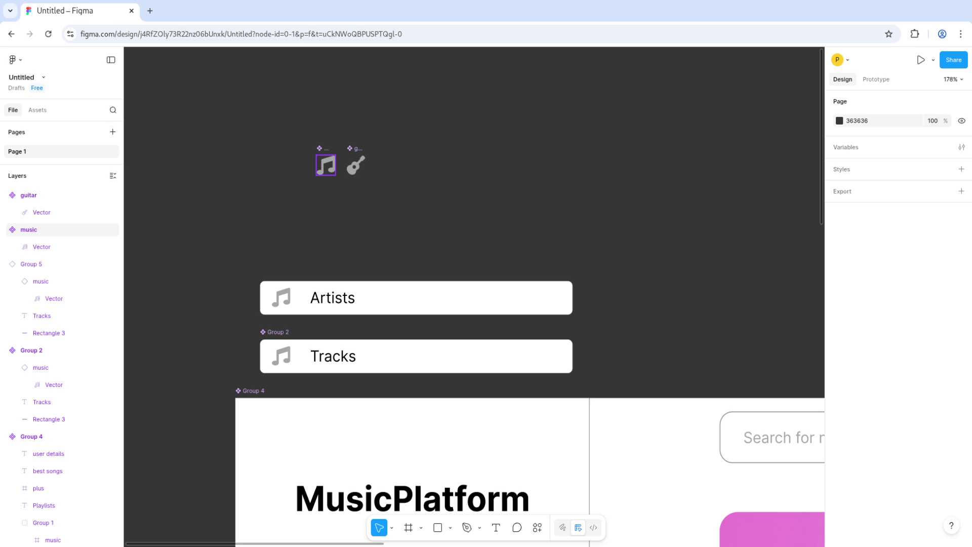
pyautogui.click(28, 229)
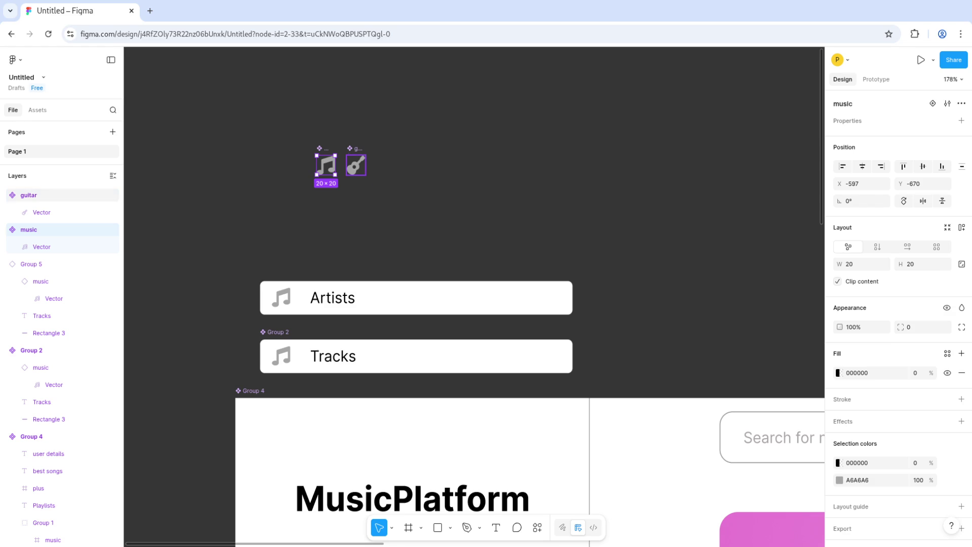
pyautogui.click(29, 195)
# Step: Duplicate a guitar instance and place it below the icon components
pyautogui.hotkey('ctrl', 'd')
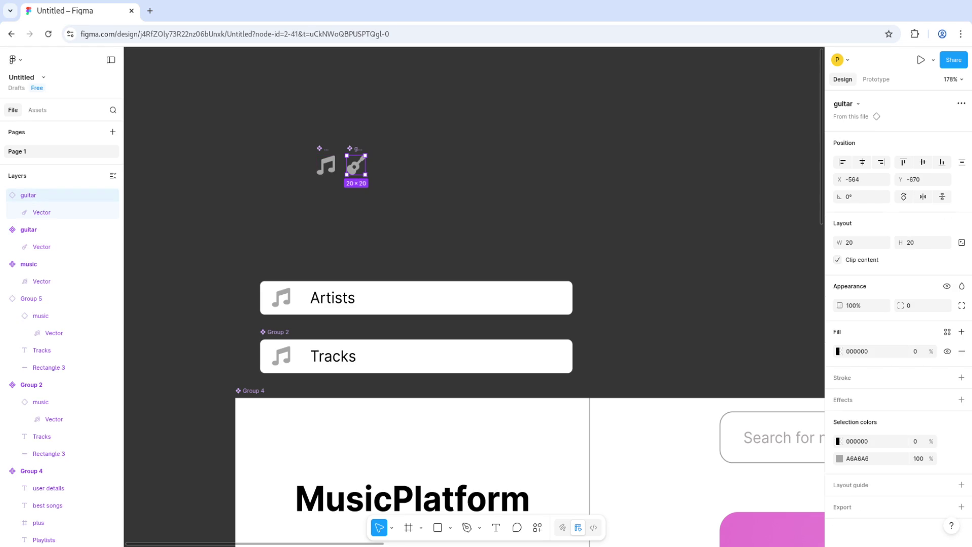
pyautogui.moveTo(356, 164); pyautogui.dragTo(317, 210)
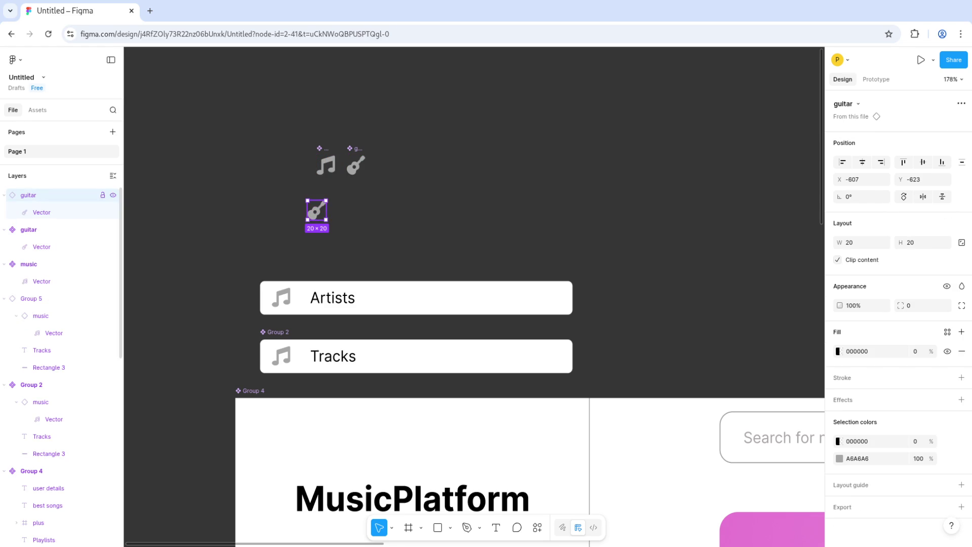
pyautogui.keyDown('shift'); pyautogui.click(76, 315); pyautogui.keyUp('shift')
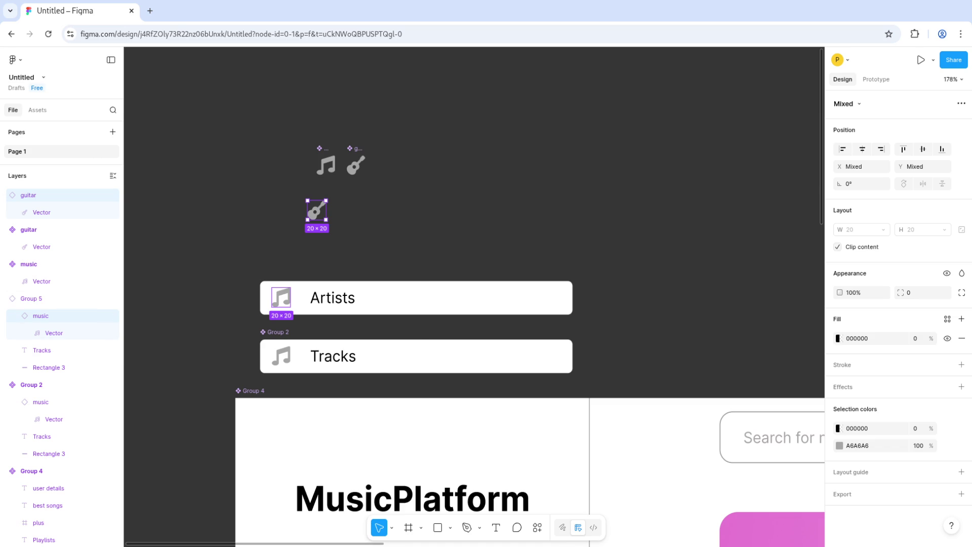
pyautogui.rightClick(319, 209)
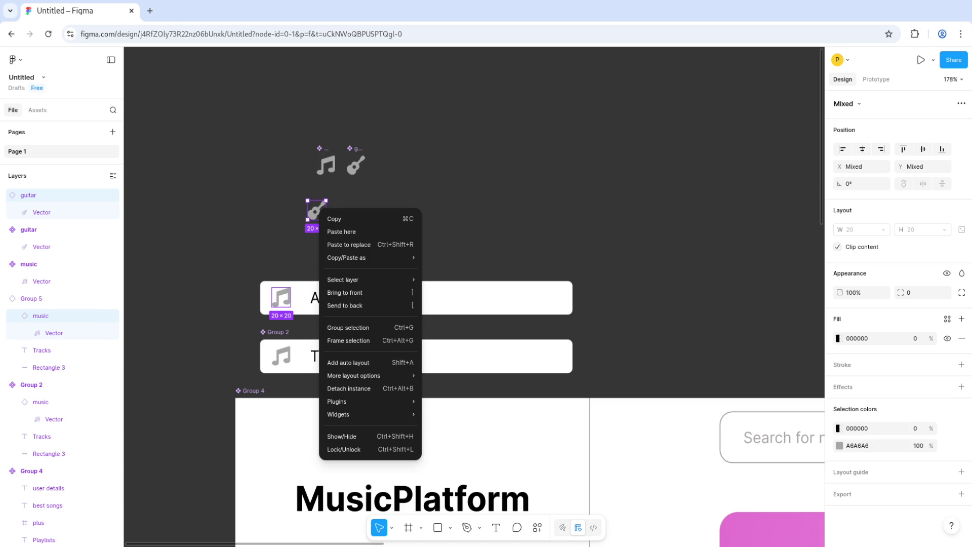
pyautogui.press('Escape')
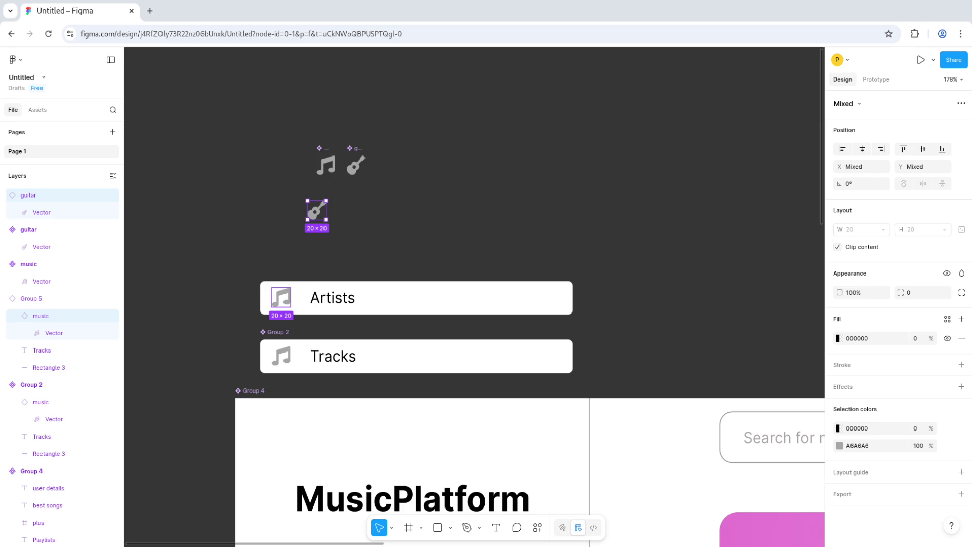
pyautogui.press('Escape')
# Step: Swap the Artists row's music instance for the guitar component
pyautogui.click(415, 298)
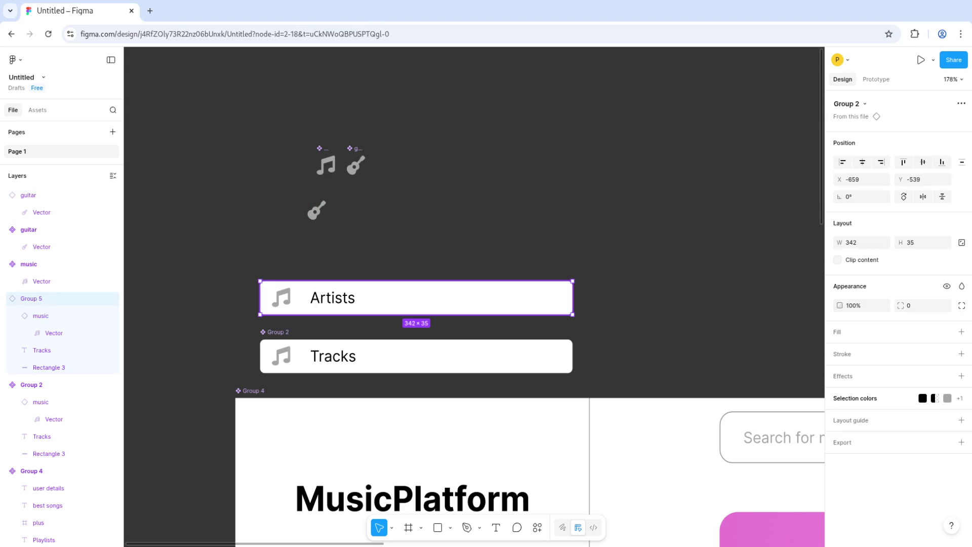
pyautogui.click(54, 332)
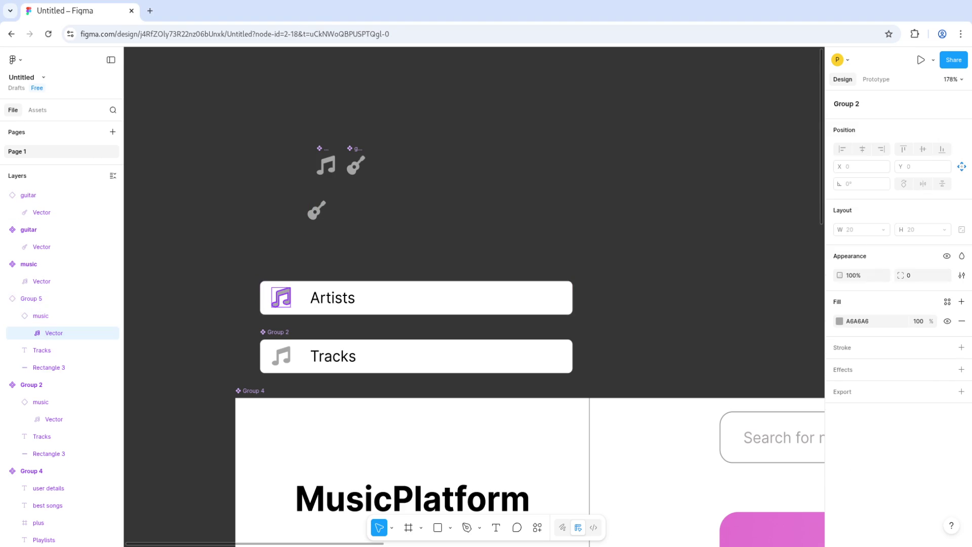
pyautogui.click(40, 315)
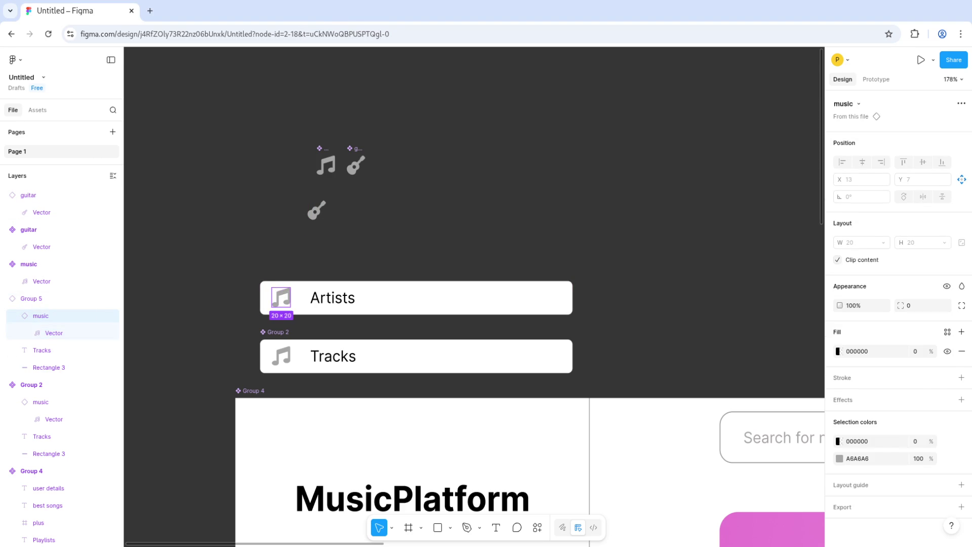
pyautogui.click(847, 104)
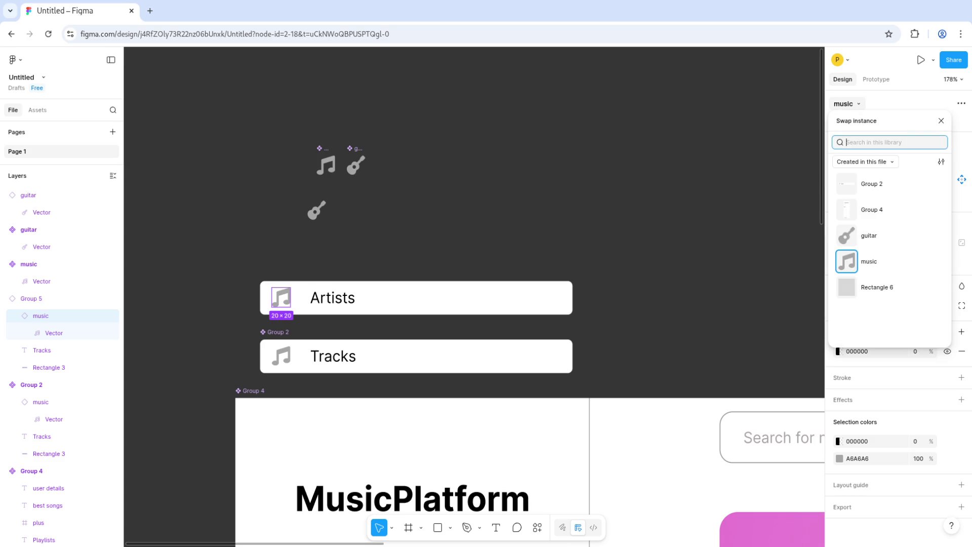
pyautogui.click(869, 235)
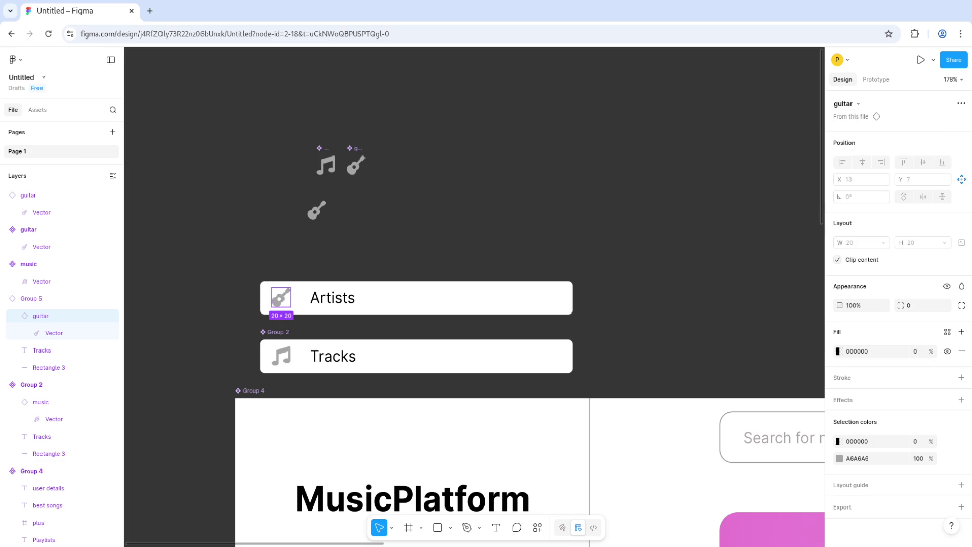
pyautogui.press('Escape')
# Step: Delete the spare guitar instance and the old Tracks item (Group 1) from Group 4
pyautogui.click(316, 210)
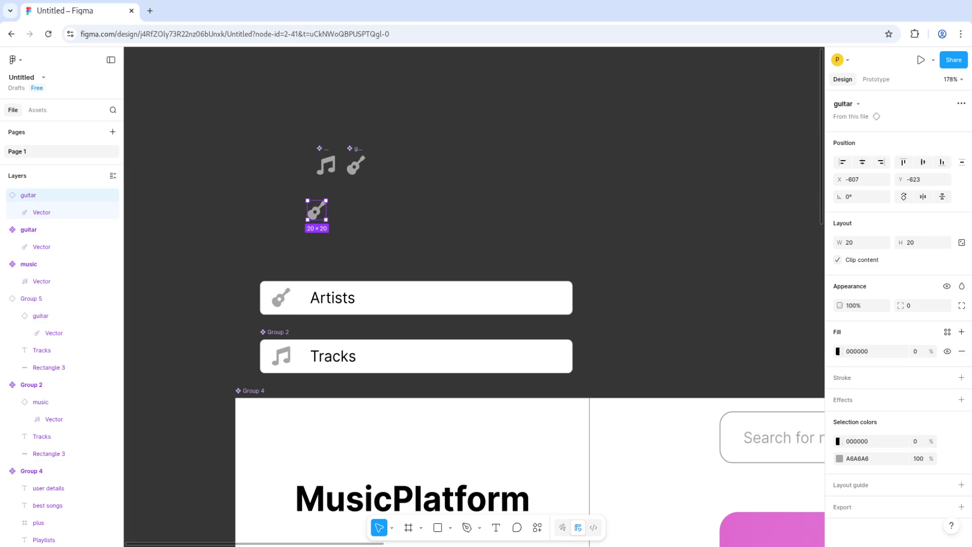
pyautogui.press('Delete')
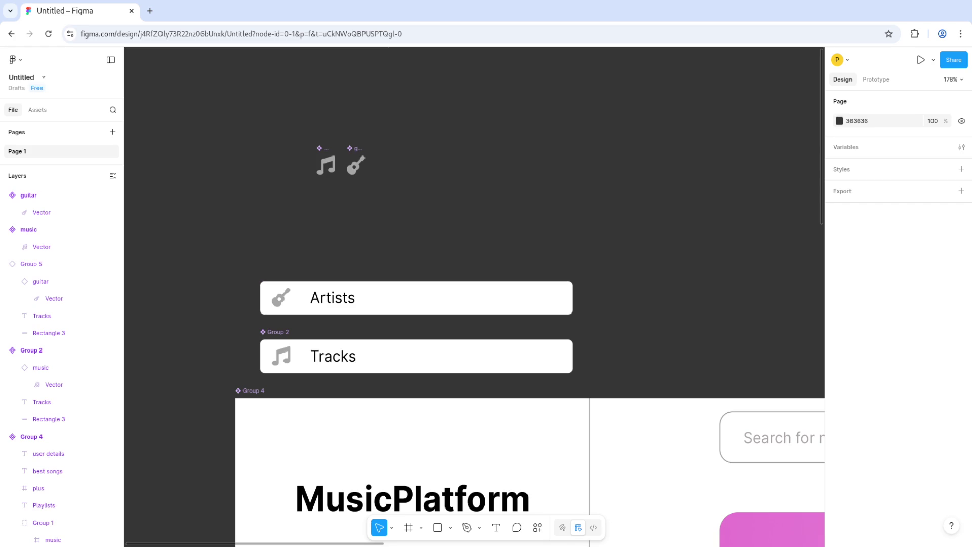
pyautogui.scroll(-5, 473, 297)
pyautogui.scroll(-3, 474, 296)
pyautogui.doubleClick(258, 351)
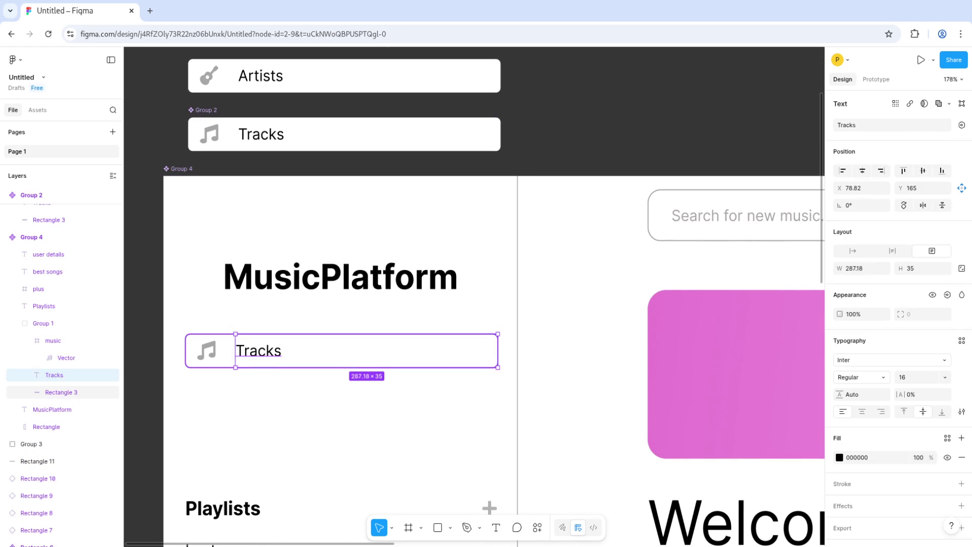
pyautogui.click(55, 392)
pyautogui.click(43, 323)
pyautogui.press('Delete')
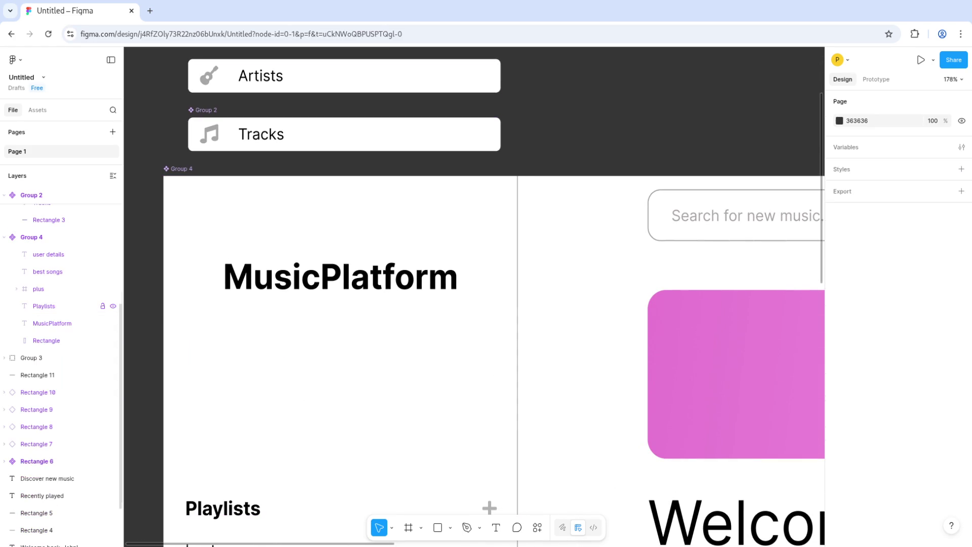
# Step: Place a copy of the Tracks row into the MusicPlatform sidebar
pyautogui.scroll(2, 474, 296)
pyautogui.click(31, 194)
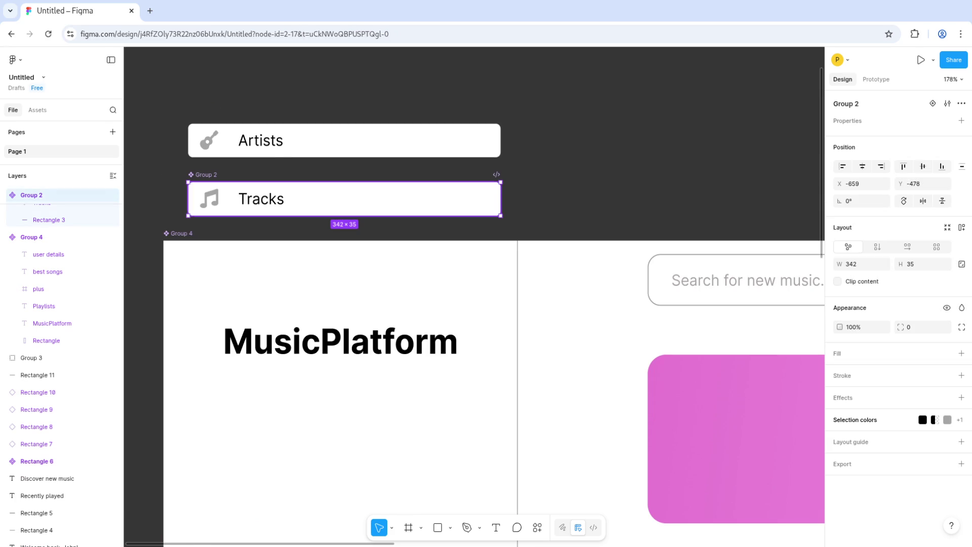
pyautogui.moveTo(344, 199)
pyautogui.mouseDown()
pyautogui.moveTo(361, 362)
pyautogui.moveTo(348, 412)
pyautogui.moveTo(350, 395)
pyautogui.moveTo(341, 404)
pyautogui.mouseUp()
pyautogui.click(31, 194)
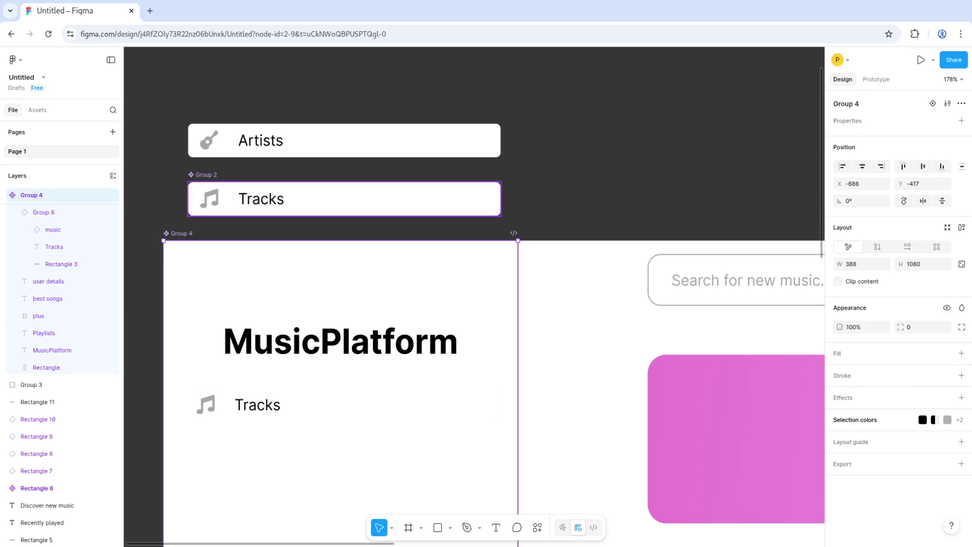
# Step: Drag the sidebar, Group 4, off the home screen onto empty canvas
pyautogui.scroll(-5, 390, 192)
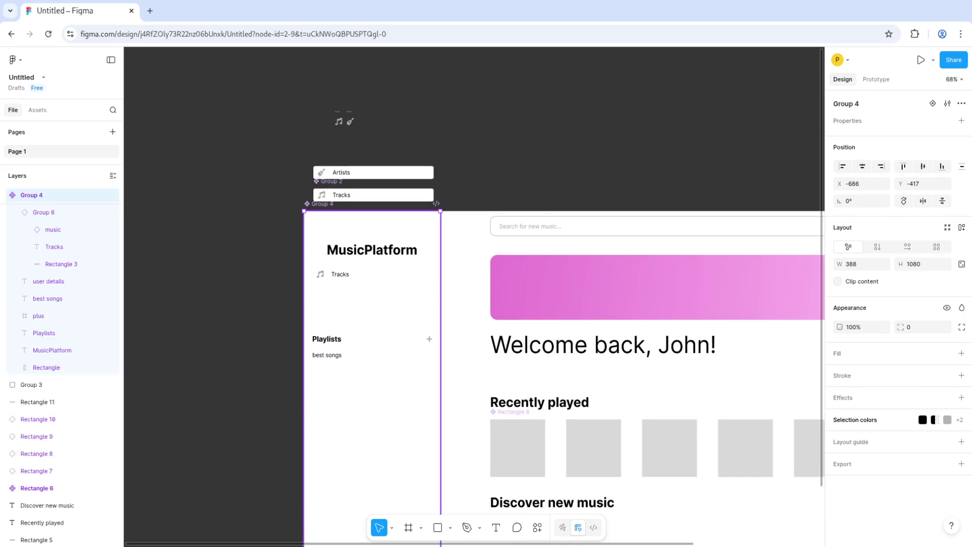
pyautogui.moveTo(372, 304)
pyautogui.mouseDown()
pyautogui.moveTo(342, 236)
pyautogui.moveTo(581, 189)
pyautogui.moveTo(588, 179)
pyautogui.moveTo(549, 149)
pyautogui.mouseUp()
pyautogui.scroll(5, 588, 179)
pyautogui.press('Escape')
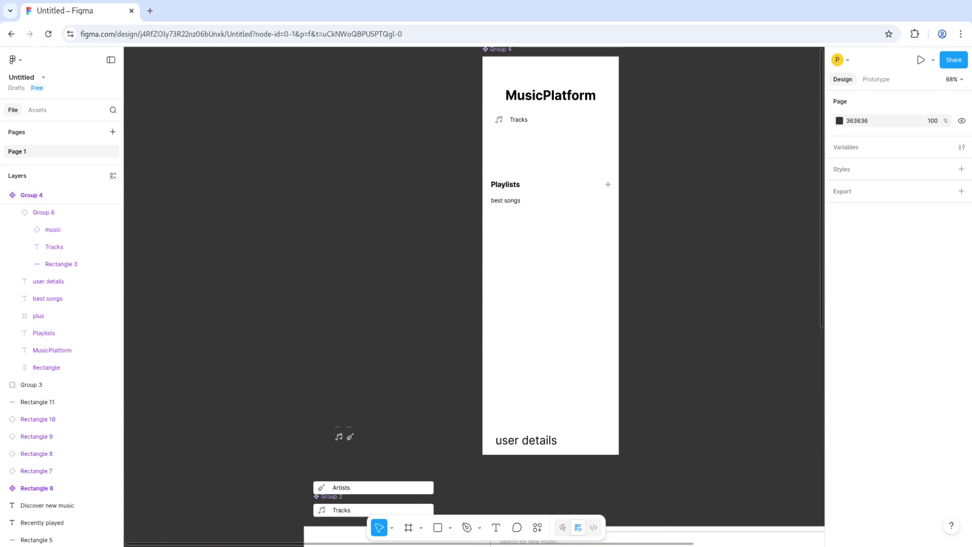
# Step: Select the sidebar's Tracks row instance and jump to its main component
pyautogui.click(61, 264)
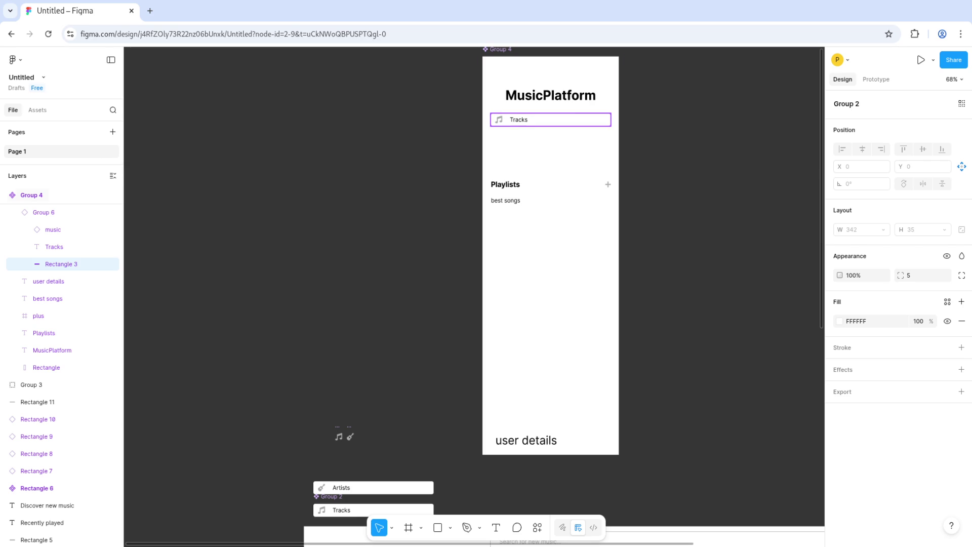
pyautogui.scroll(3, 61, 279)
pyautogui.click(44, 277)
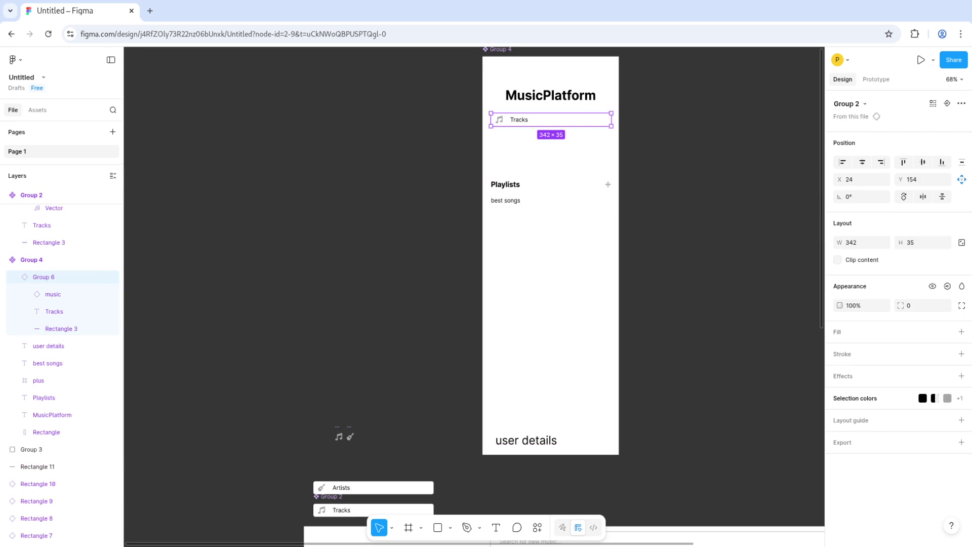
pyautogui.press('Escape')
pyautogui.scroll(3, 474, 294)
pyautogui.hscroll(3, 474, 294)
pyautogui.click(425, 201)
pyautogui.click(851, 116)
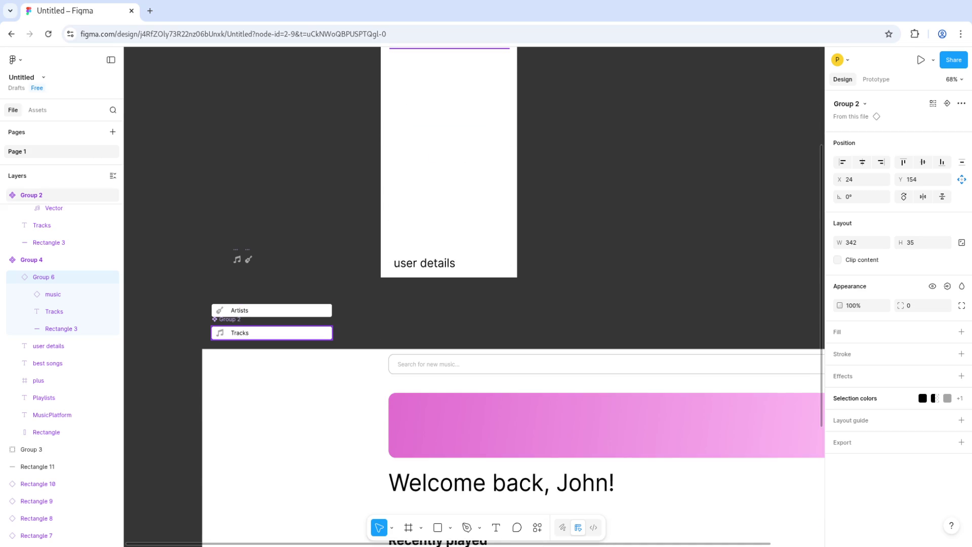
pyautogui.scroll(3, 474, 297)
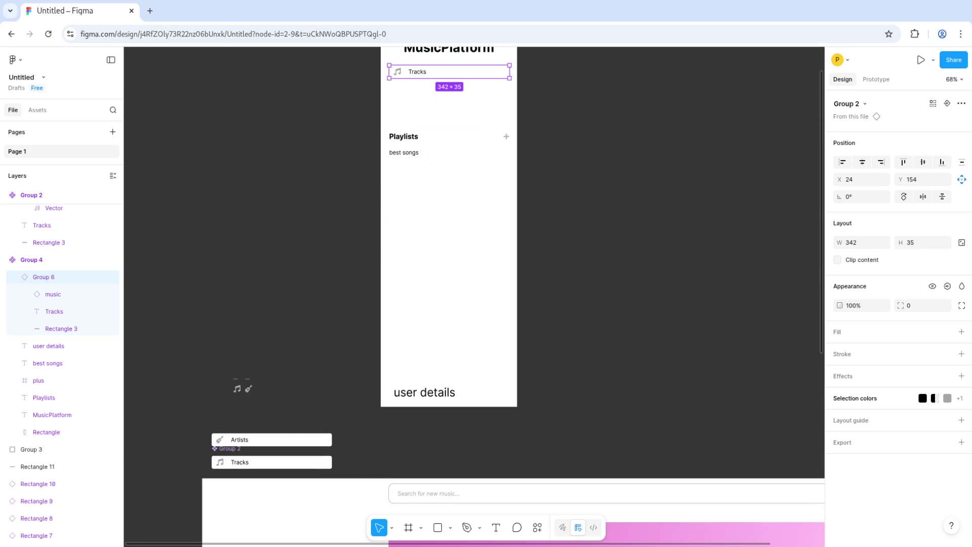
# Step: Drag the loose Artists bar into the sidebar beneath the Tracks row
pyautogui.click(273, 439)
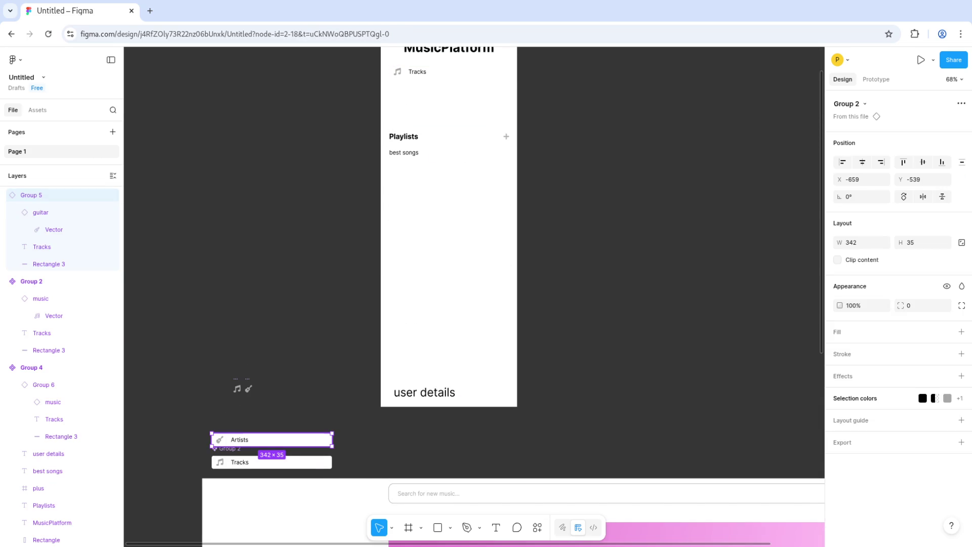
pyautogui.moveTo(273, 439)
pyautogui.mouseDown()
pyautogui.moveTo(370, 222)
pyautogui.moveTo(451, 89)
pyautogui.mouseUp()
pyautogui.scroll(5, 471, 294)
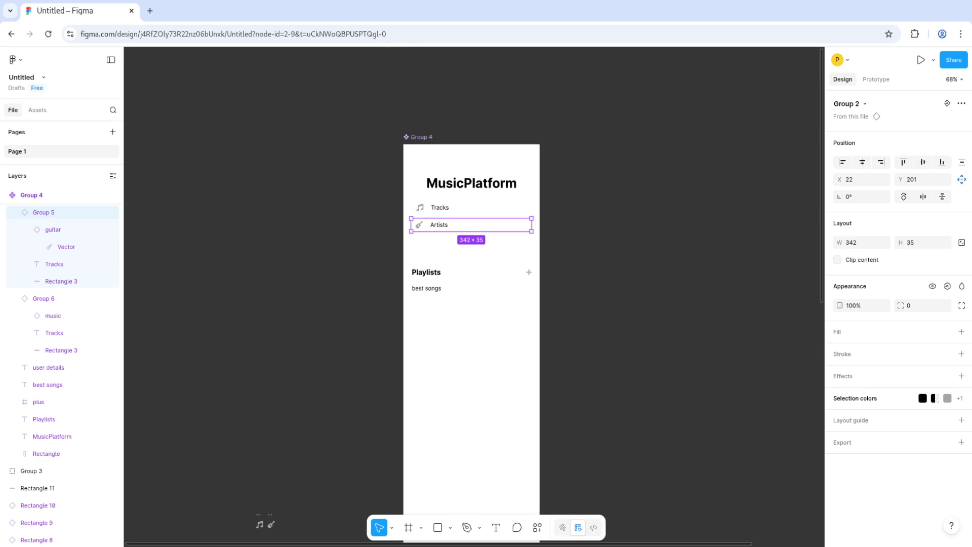
pyautogui.keyDown('shift'); pyautogui.click(61, 350); pyautogui.keyUp('shift')
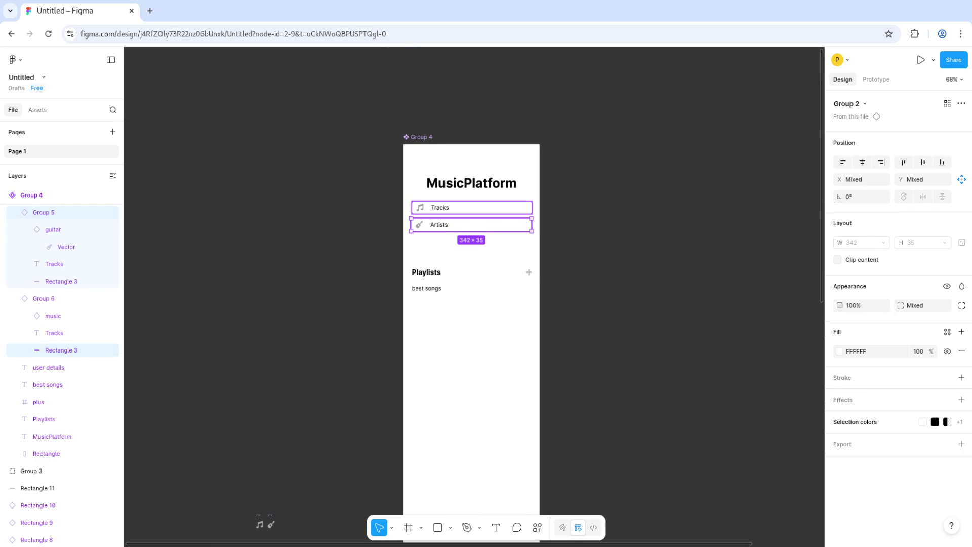
# Step: Select the sidebar's Tracks and Artists rows together and bring up their context menu
pyautogui.scroll(5, 520, 211)
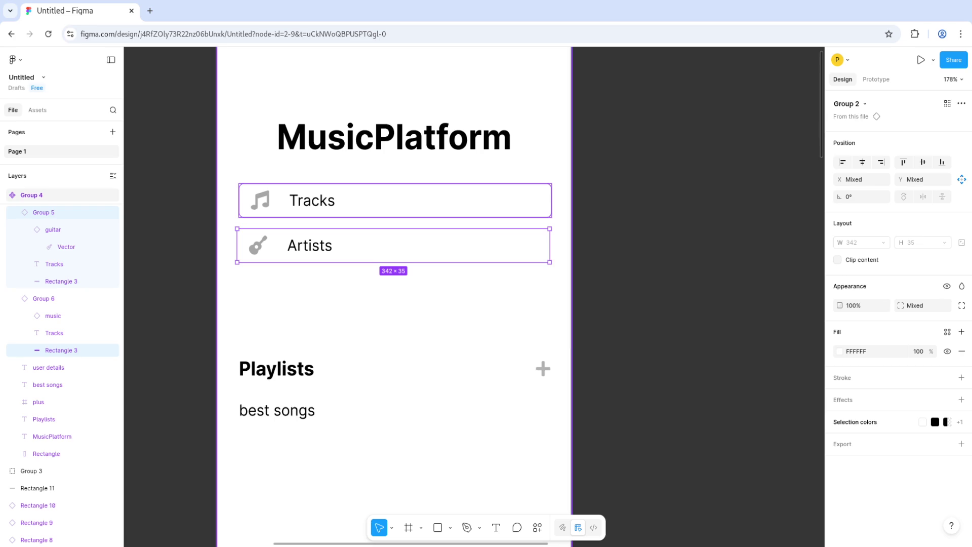
pyautogui.click(32, 195)
pyautogui.click(405, 246)
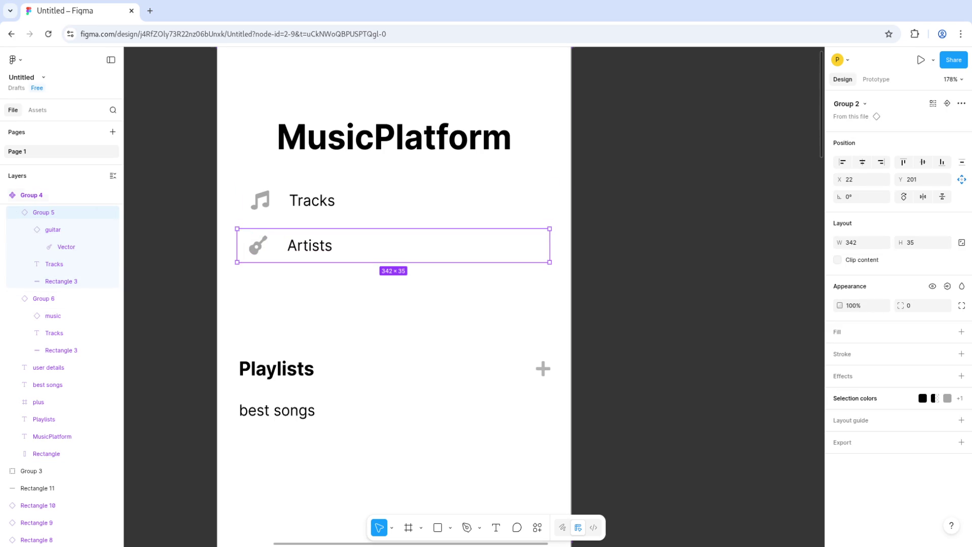
pyautogui.press('Escape')
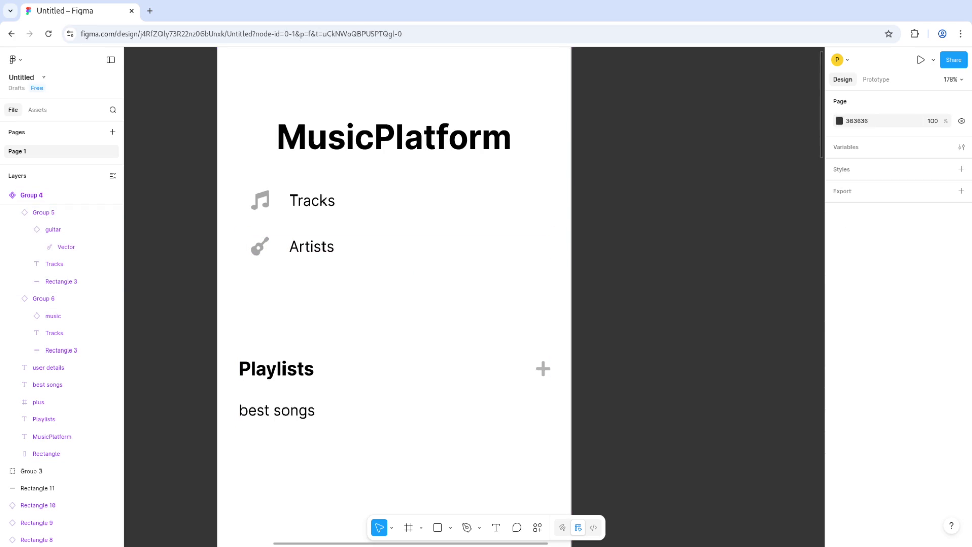
pyautogui.click(16, 212)
pyautogui.click(55, 264)
pyautogui.click(405, 246)
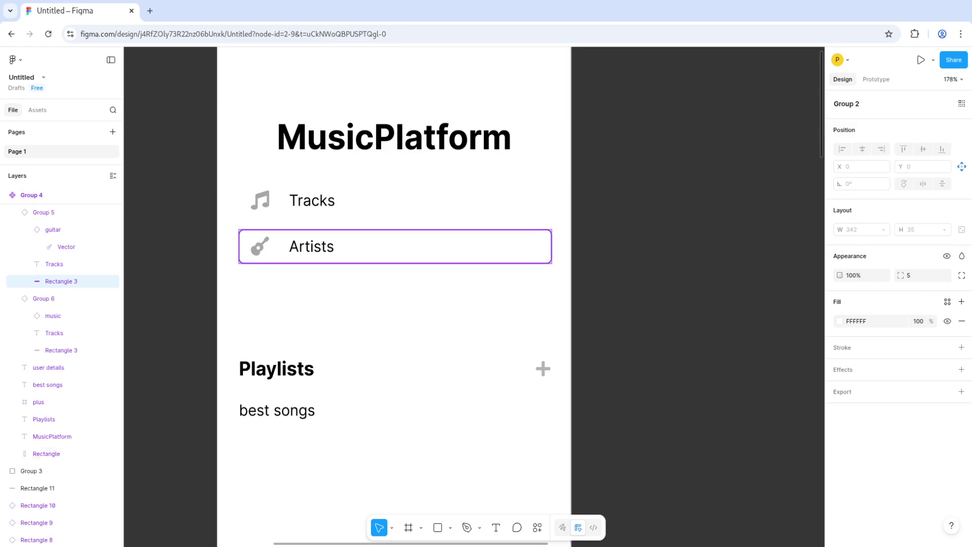
pyautogui.keyDown('shift'); pyautogui.click(405, 200); pyautogui.keyUp('shift')
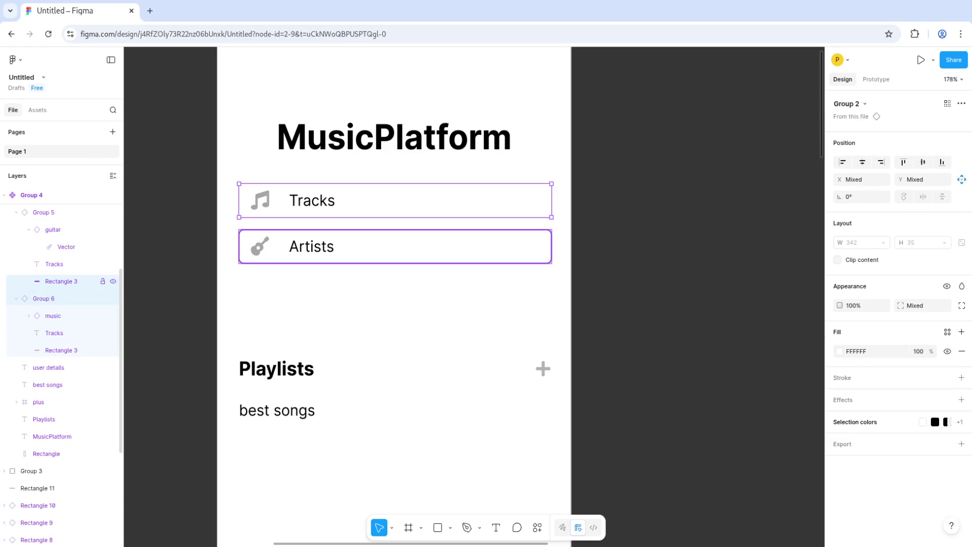
pyautogui.keyDown('shift'); pyautogui.click(43, 212); pyautogui.keyUp('shift')
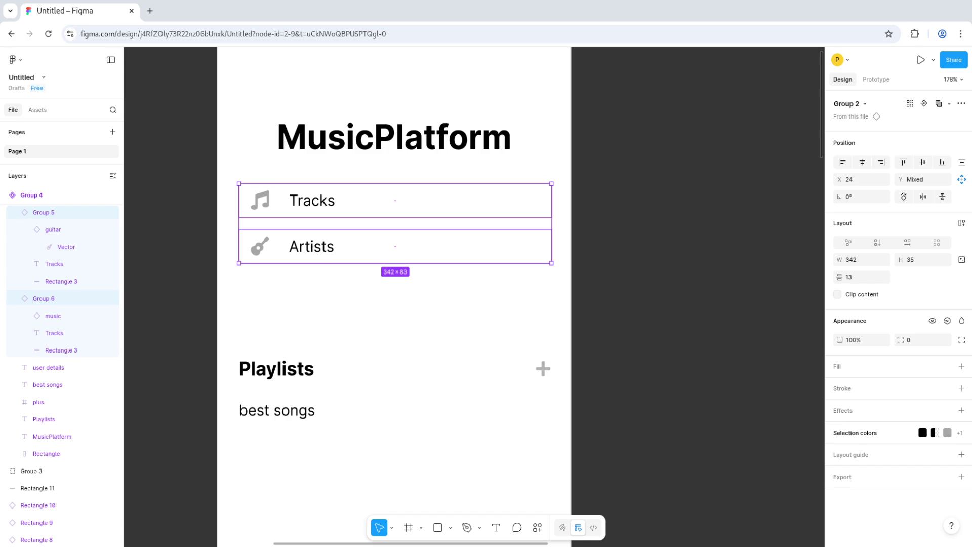
pyautogui.rightClick(62, 212)
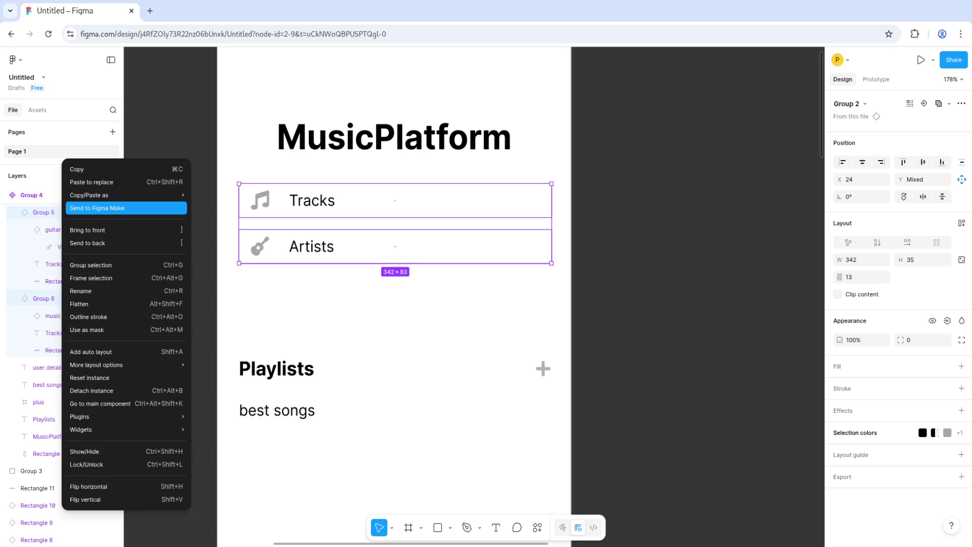
# Step: Wrap the Tracks and Artists rows in Frame 1 as a vertical auto layout with 13 spacing
pyautogui.click(101, 277)
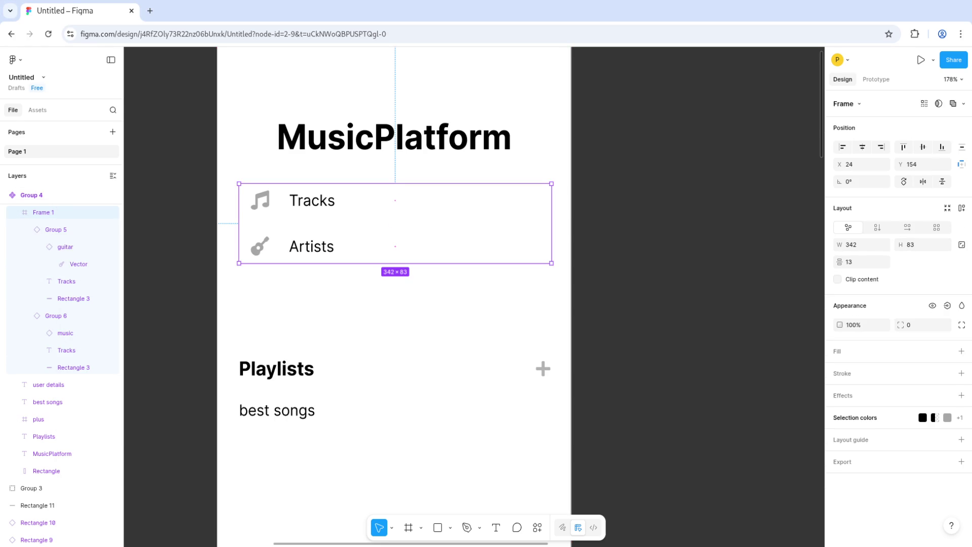
pyautogui.click(877, 227)
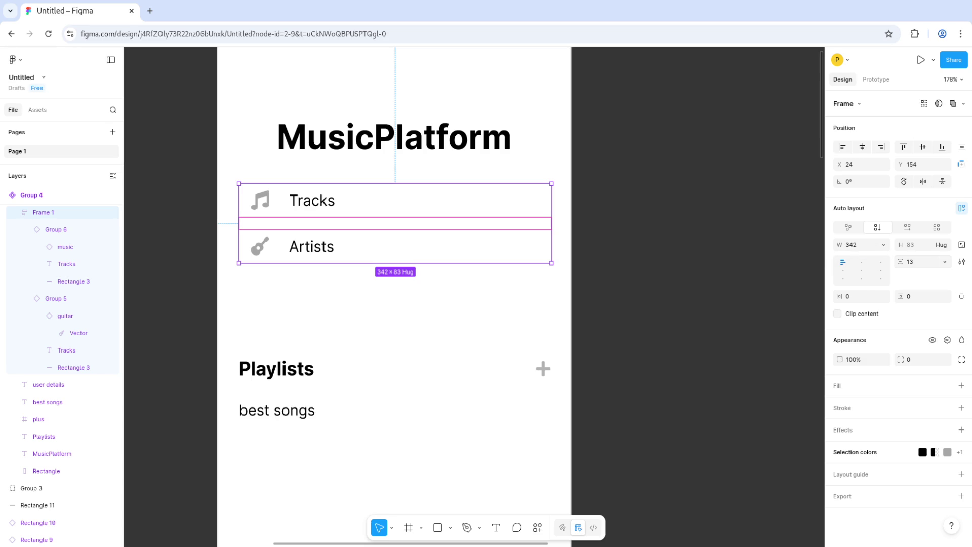
pyautogui.click(55, 230)
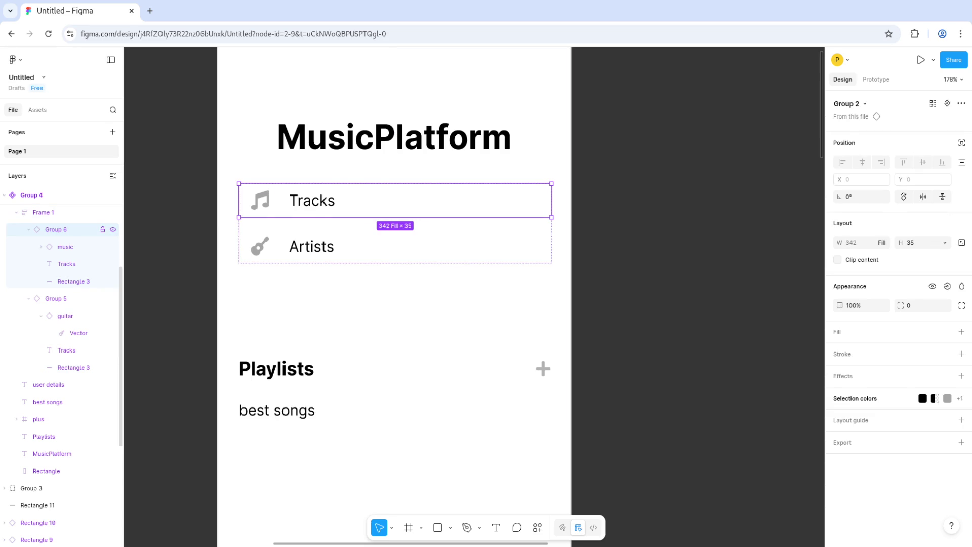
pyautogui.click(56, 298)
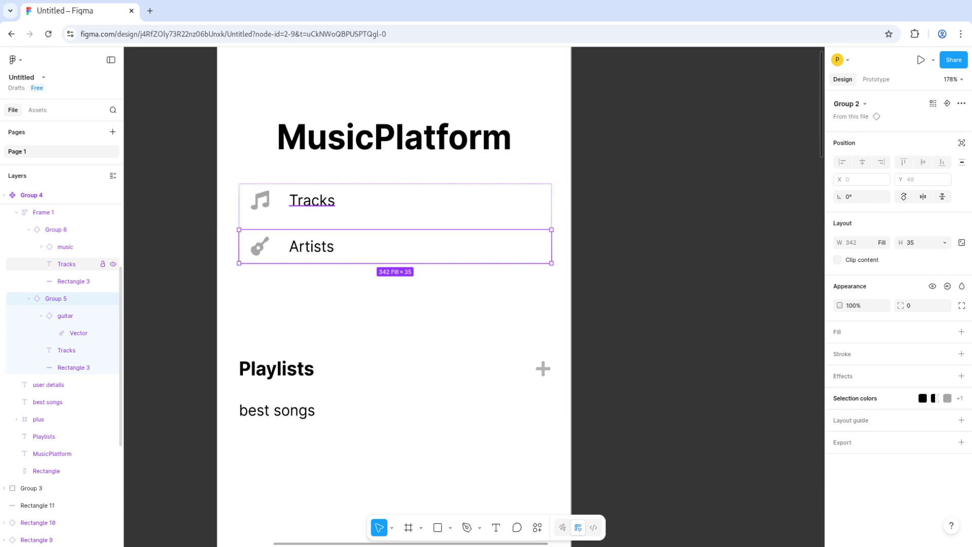
# Step: Paste the copied Artists row into Frame 1 as a third row
pyautogui.click(56, 212)
pyautogui.hotkey('ctrl', 'v')
pyautogui.press('Escape')
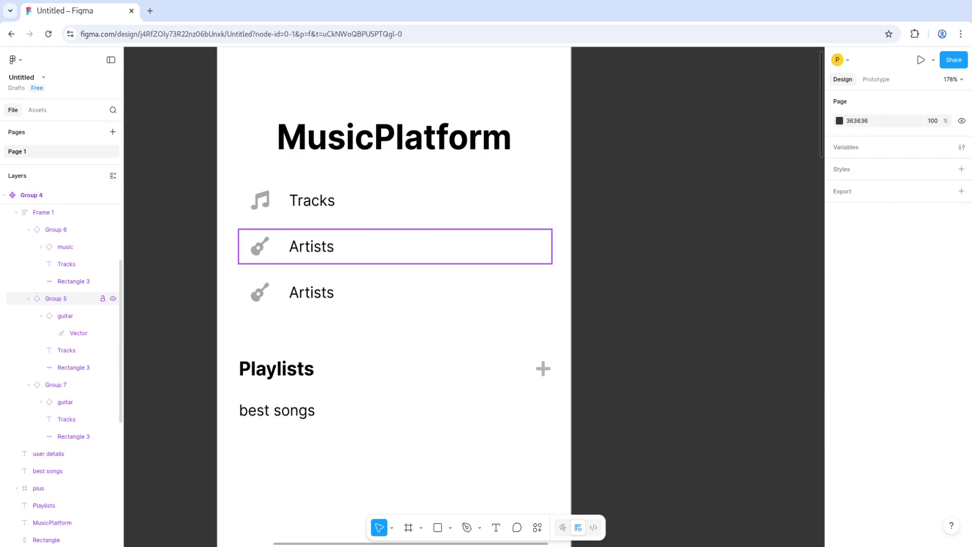
pyautogui.scroll(2, 76, 328)
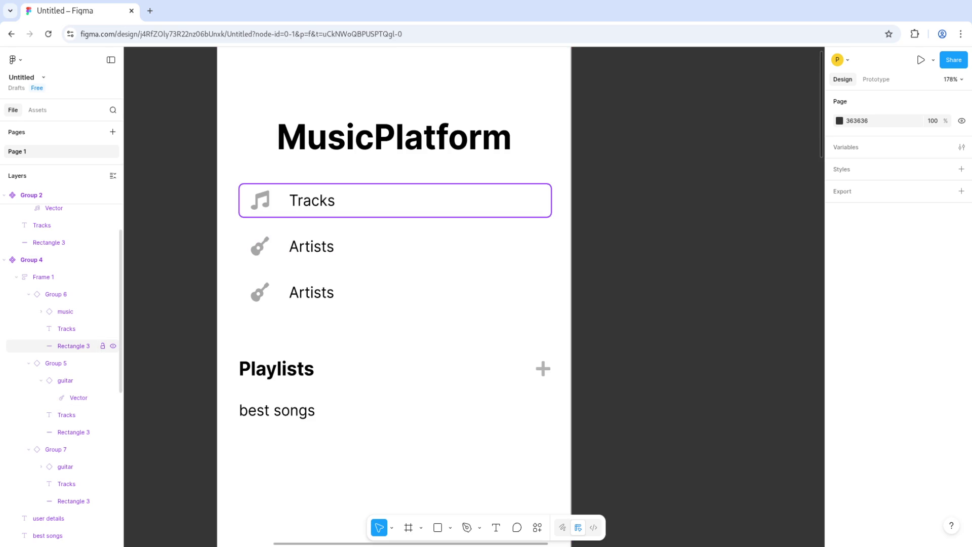
# Step: Try a tinted fill on the Artists row background, which still reads FFFFFF
pyautogui.click(74, 432)
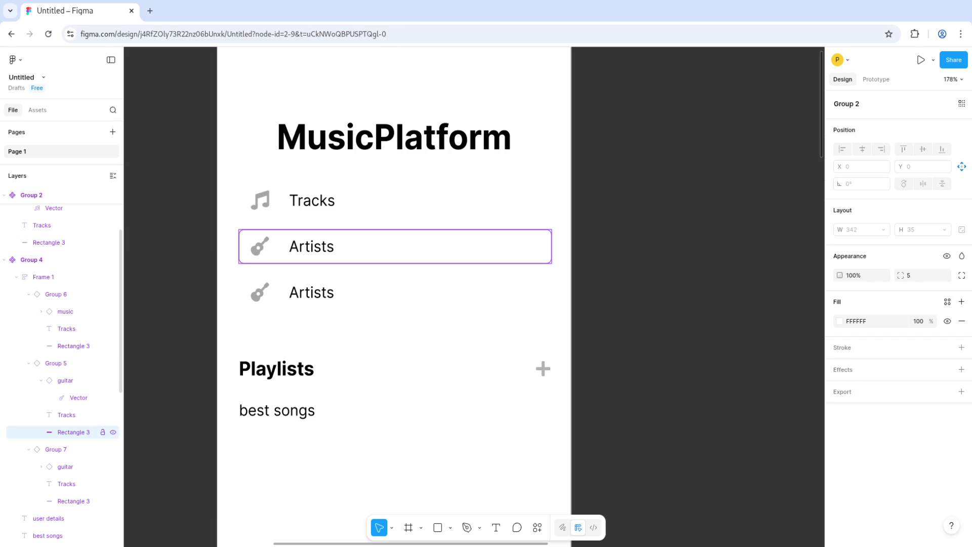
pyautogui.click(839, 321)
pyautogui.moveTo(774, 342)
pyautogui.mouseDown()
pyautogui.moveTo(767, 314)
pyautogui.moveTo(718, 320)
pyautogui.moveTo(710, 338)
pyautogui.moveTo(710, 330)
pyautogui.mouseUp()
pyautogui.press('Escape')
pyautogui.press('Escape')
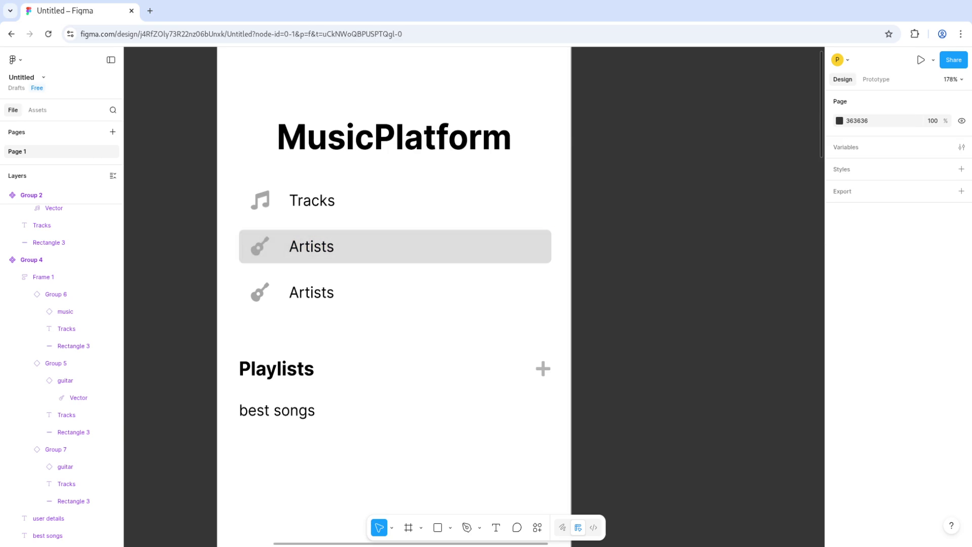
pyautogui.hotkey('shift', '1')
pyautogui.scroll(-3, 195, 482)
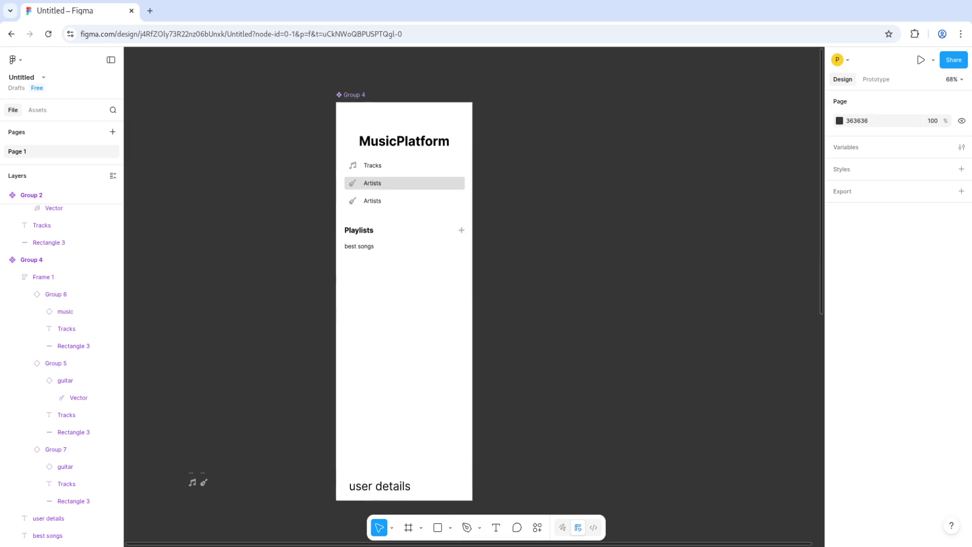
pyautogui.hotkey('shift', '1')
pyautogui.hotkey('shift', '1')
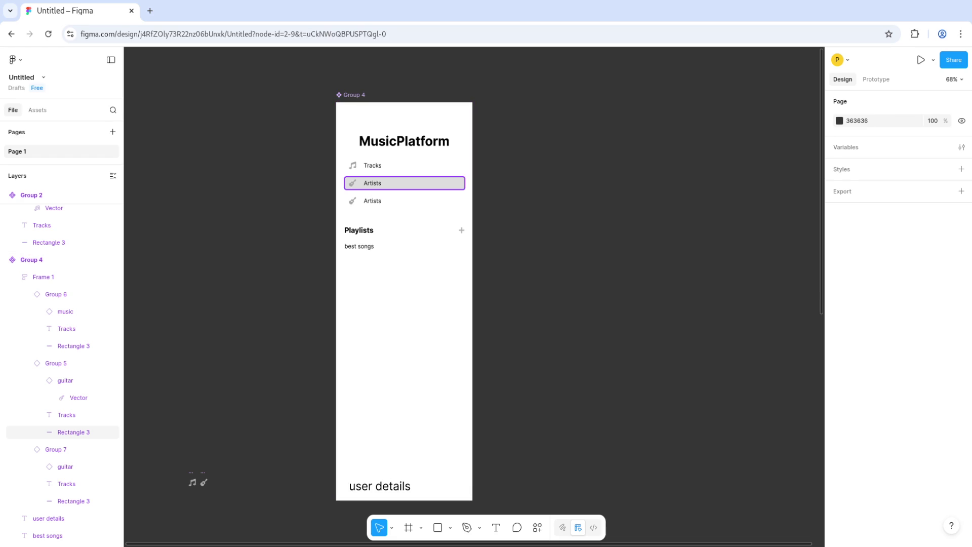
pyautogui.click(73, 432)
pyautogui.click(839, 321)
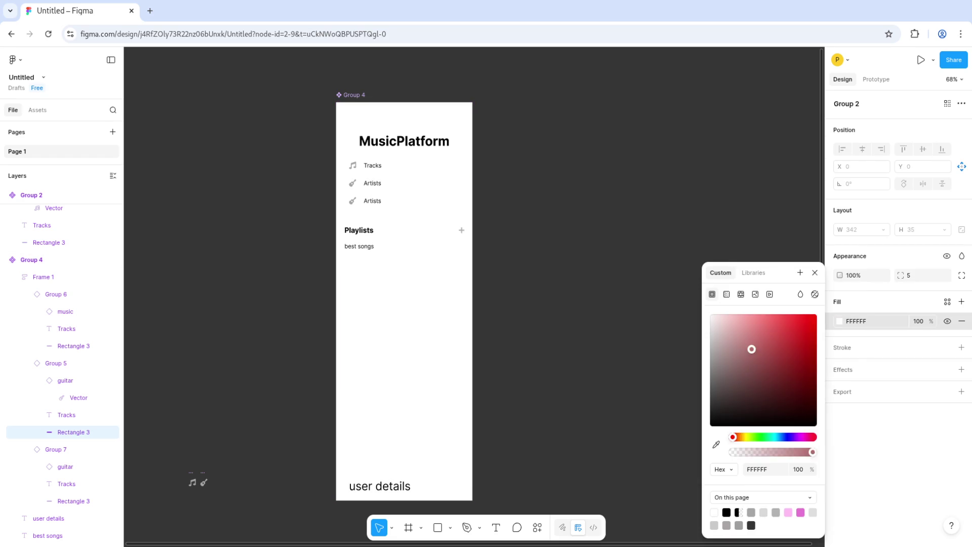
pyautogui.press('Escape')
pyautogui.press('Escape')
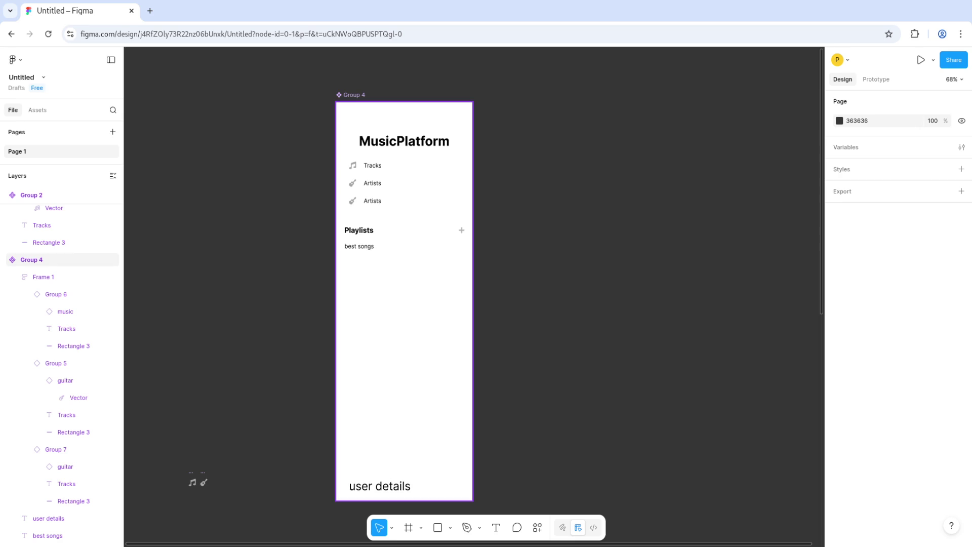
pyautogui.click(73, 501)
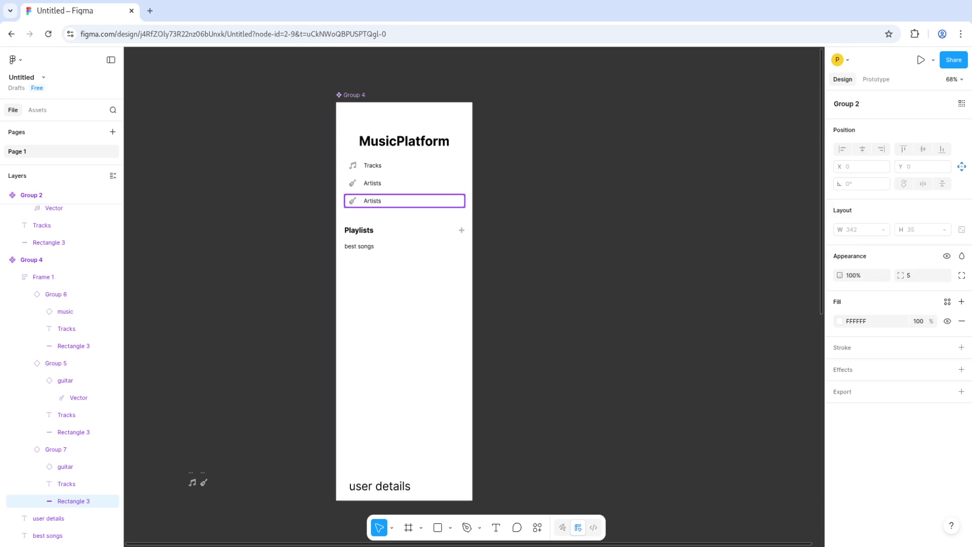
# Step: Delete the duplicate third Artists row from the sidebar
pyautogui.click(31, 260)
pyautogui.click(73, 501)
pyautogui.click(56, 449)
pyautogui.press('Delete')
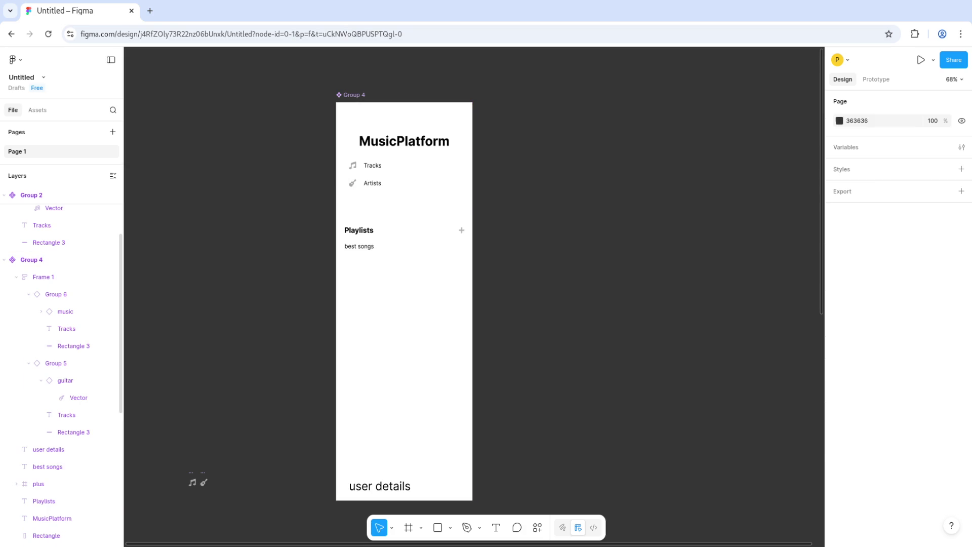
# Step: Nudge the Playlists heading, plus icon and best songs up just below Artists
pyautogui.click(44, 501)
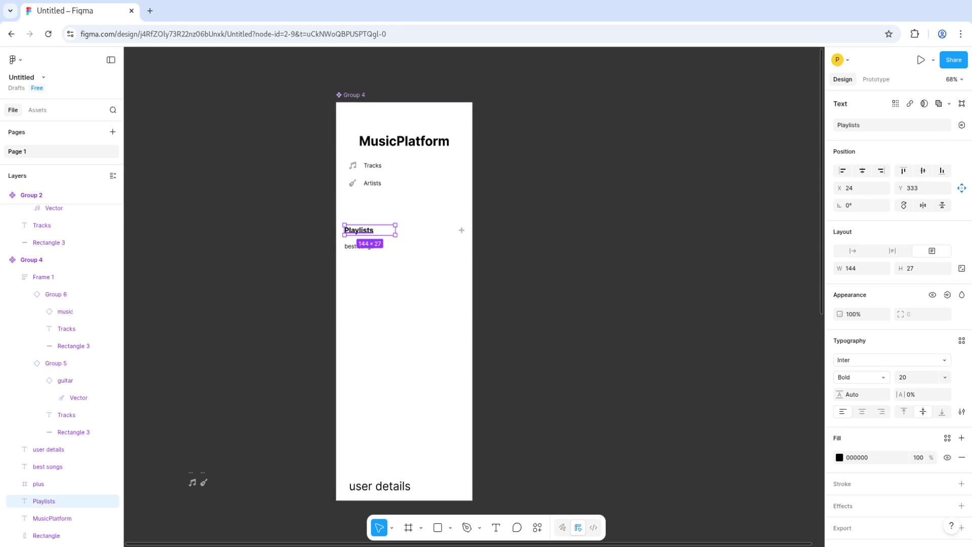
pyautogui.keyDown('shift'); pyautogui.click(39, 483); pyautogui.keyUp('shift')
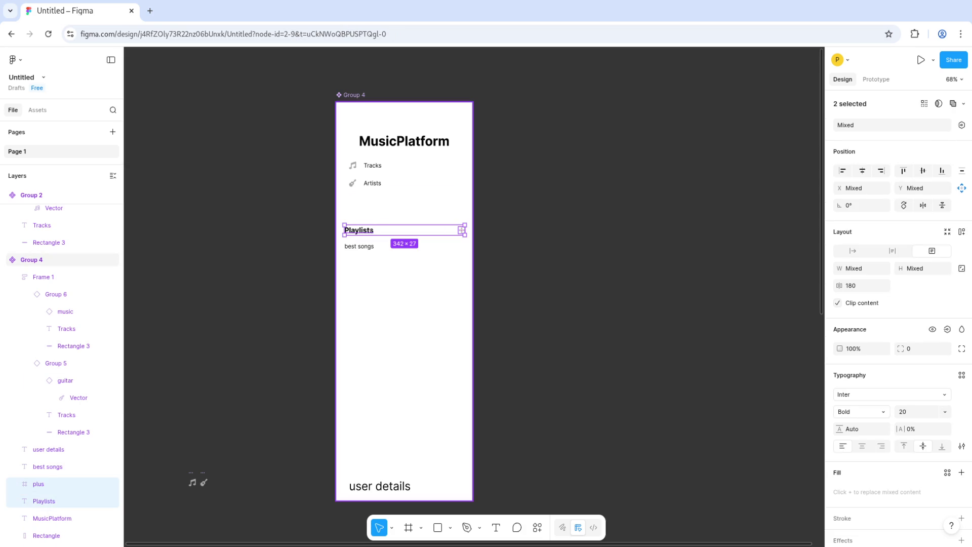
pyautogui.keyDown('shift'); pyautogui.click(48, 466); pyautogui.keyUp('shift')
pyautogui.press('Up')
pyautogui.press('Up')
pyautogui.press('Up')
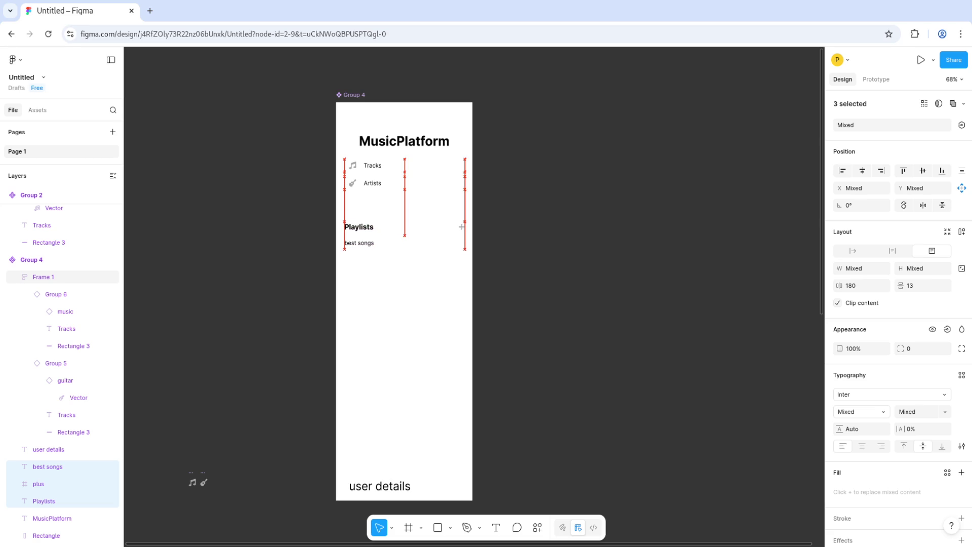
pyautogui.press('Up')
pyautogui.press('Up')
pyautogui.press('Up')
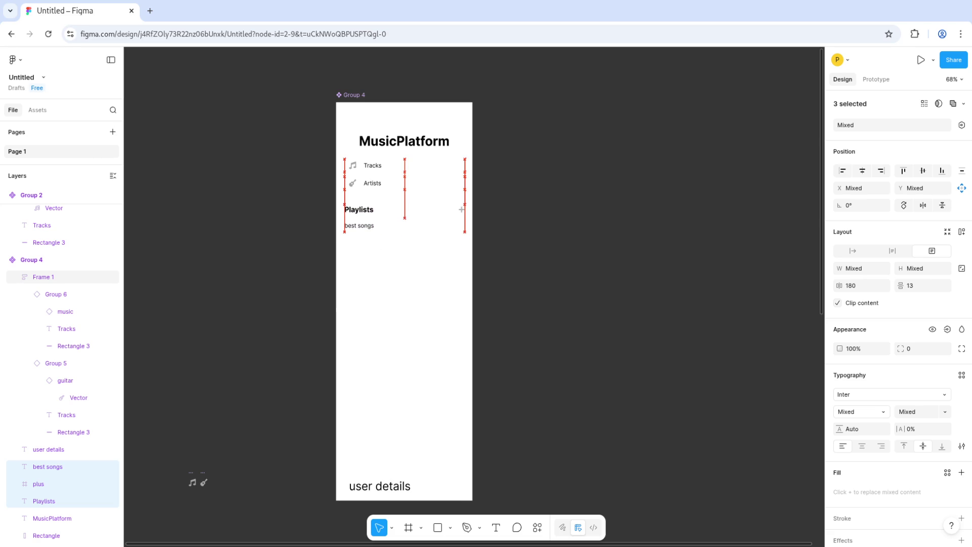
pyautogui.press('Escape')
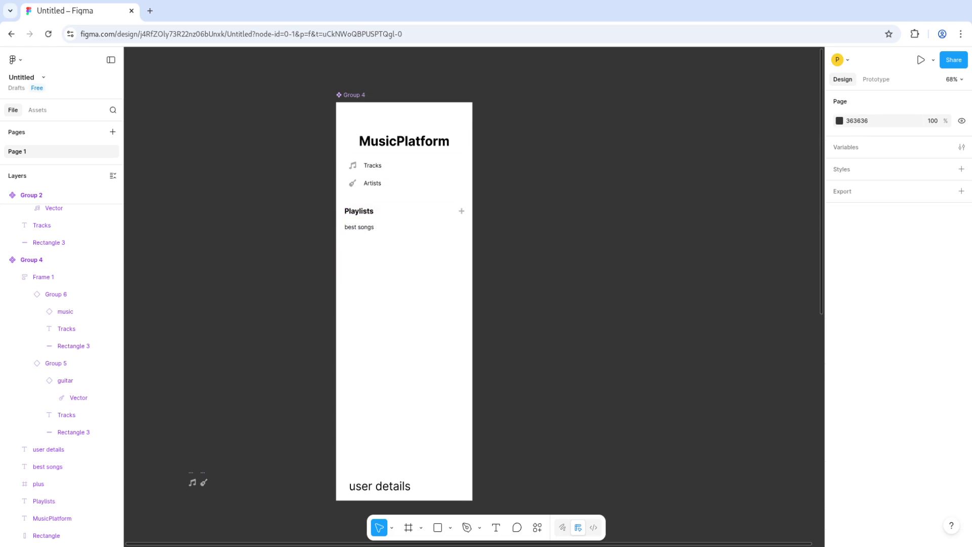
pyautogui.scroll(-2, 490, 191)
pyautogui.scroll(-2, 490, 191)
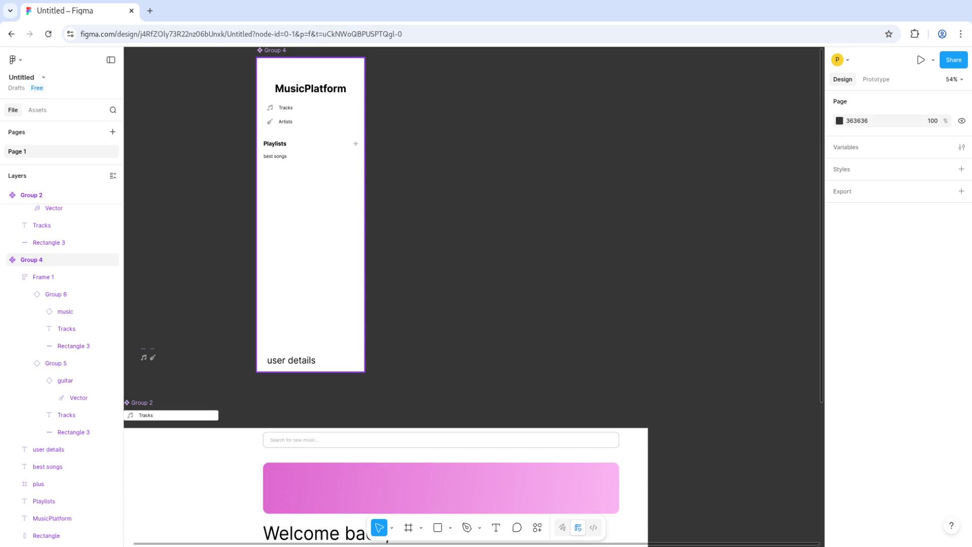
# Step: Duplicate the Artists row with Ctrl+D
pyautogui.click(73, 431)
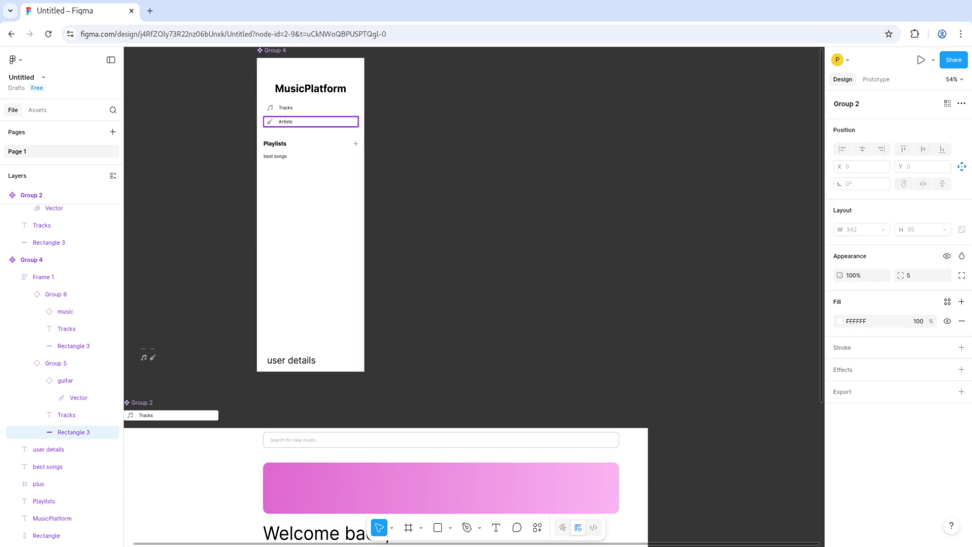
pyautogui.hotkey('shift', 'Return')
pyautogui.hotkey('ctrl', 'd')
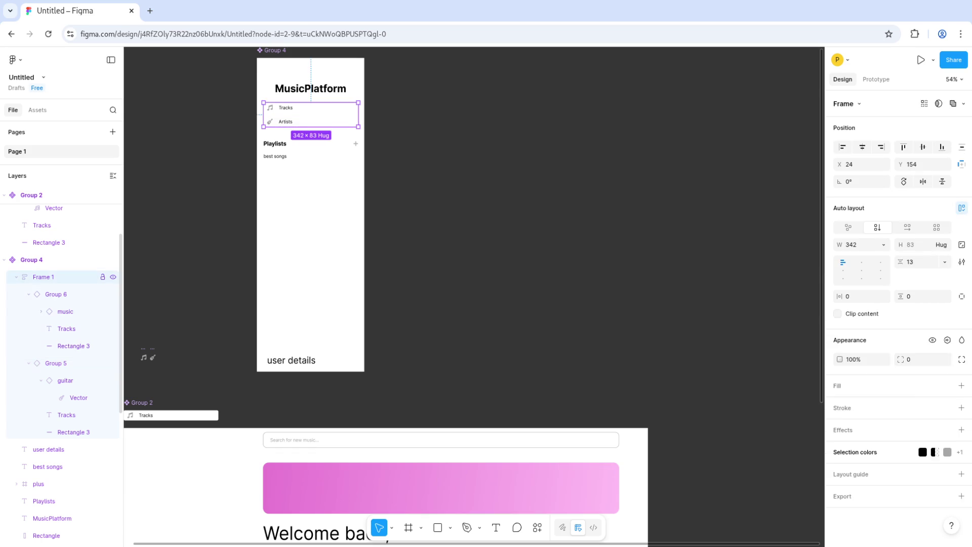
# Step: Move the Playlists heading, plus icon and best songs down to make room
pyautogui.click(61, 259)
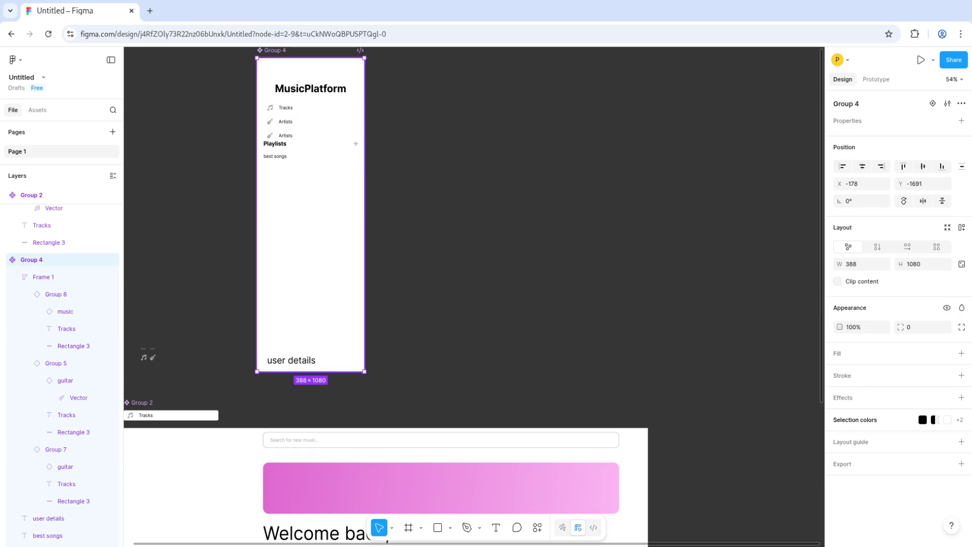
pyautogui.click(275, 143)
pyautogui.keyDown('shift'); pyautogui.click(39, 357); pyautogui.keyUp('shift')
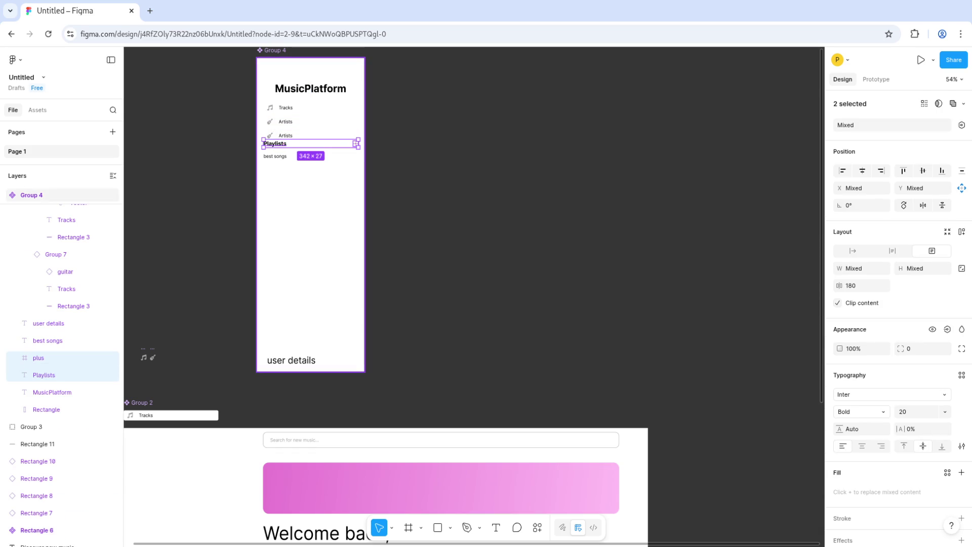
pyautogui.keyDown('shift'); pyautogui.click(48, 340); pyautogui.keyUp('shift')
pyautogui.moveTo(311, 156); pyautogui.dragTo(311, 165)
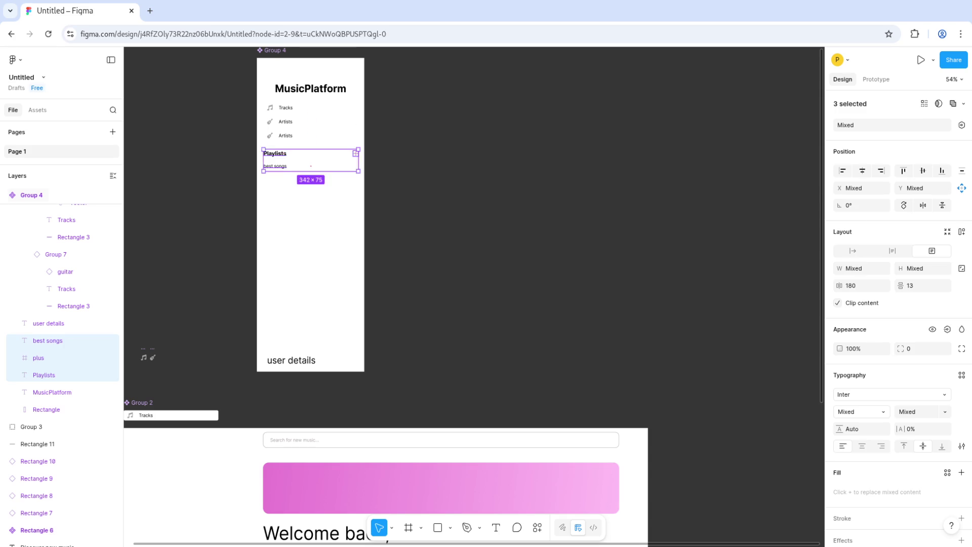
# Step: Drag the duplicated Artists row to the top of the list, above Tracks
pyautogui.click(311, 253)
pyautogui.click(32, 195)
pyautogui.doubleClick(286, 135)
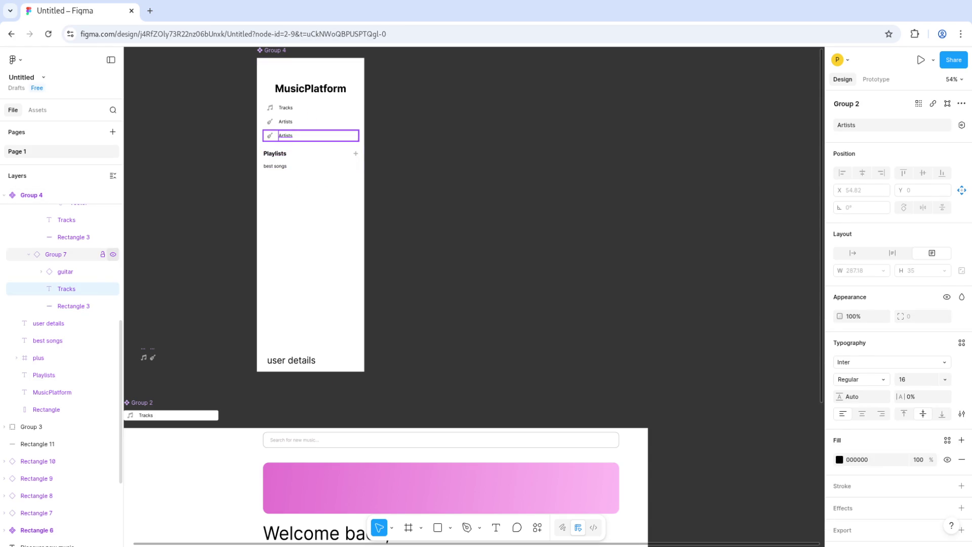
pyautogui.press('Escape')
pyautogui.keyDown('shift'); pyautogui.click(286, 107); pyautogui.keyUp('shift')
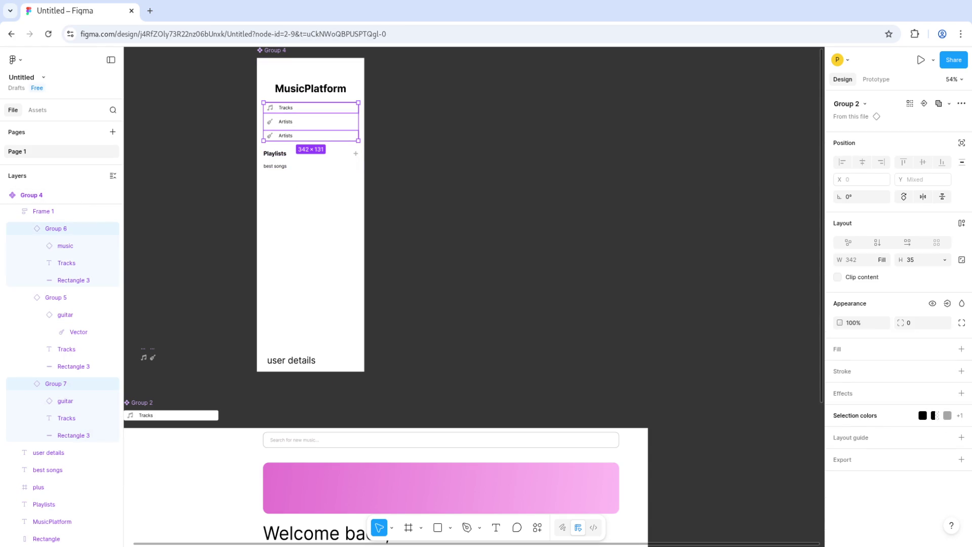
pyautogui.scroll(4, 471, 296)
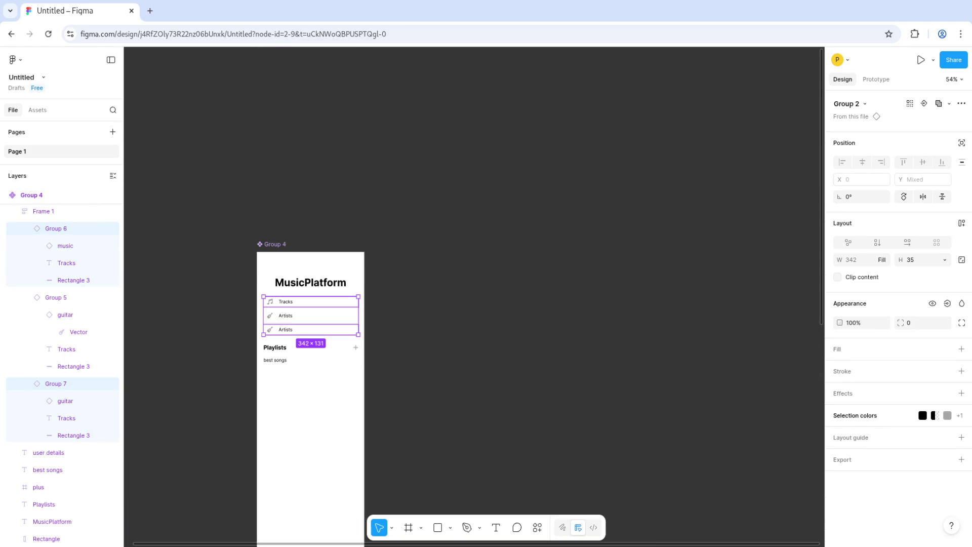
pyautogui.scroll(5, 309, 331)
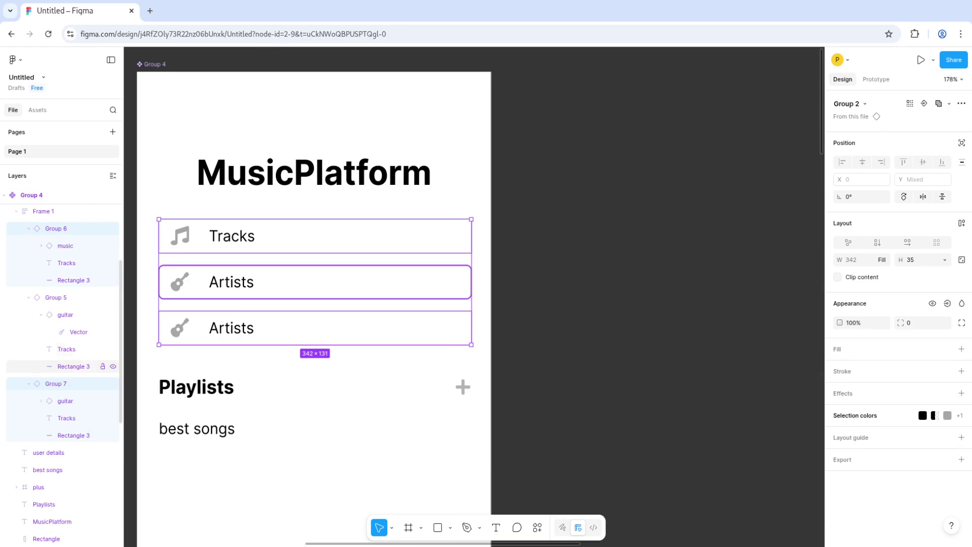
pyautogui.moveTo(66, 383); pyautogui.dragTo(65, 223)
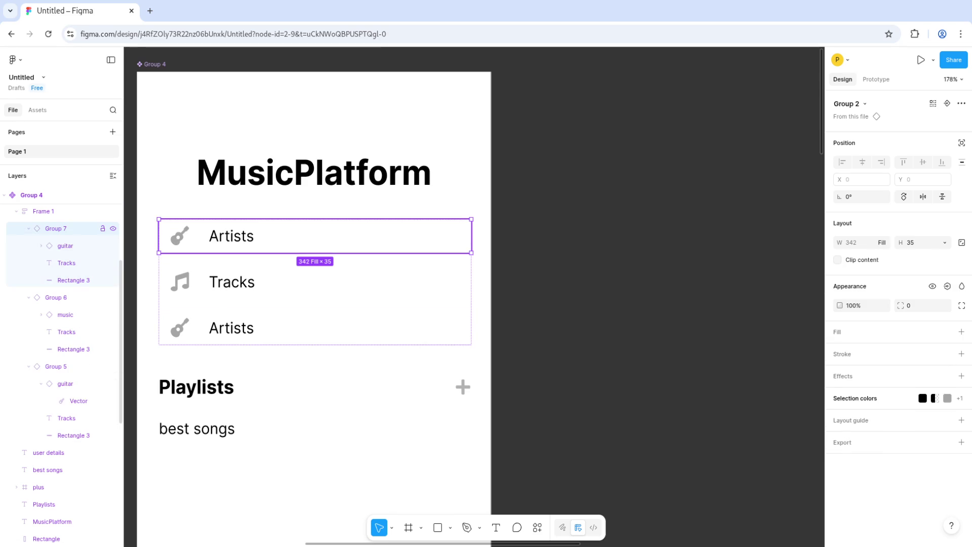
pyautogui.press('Escape')
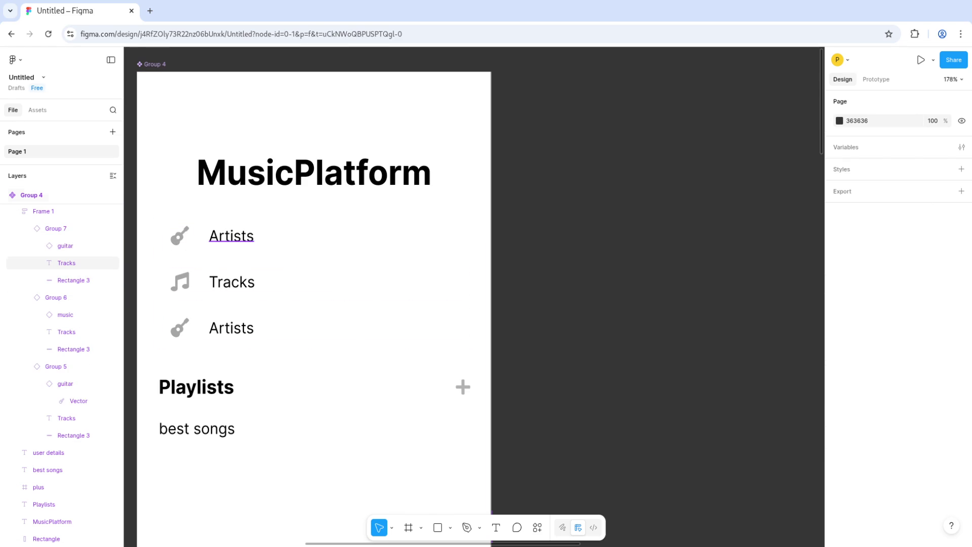
# Step: Change the top row's label to 'Home'
pyautogui.doubleClick(231, 236)
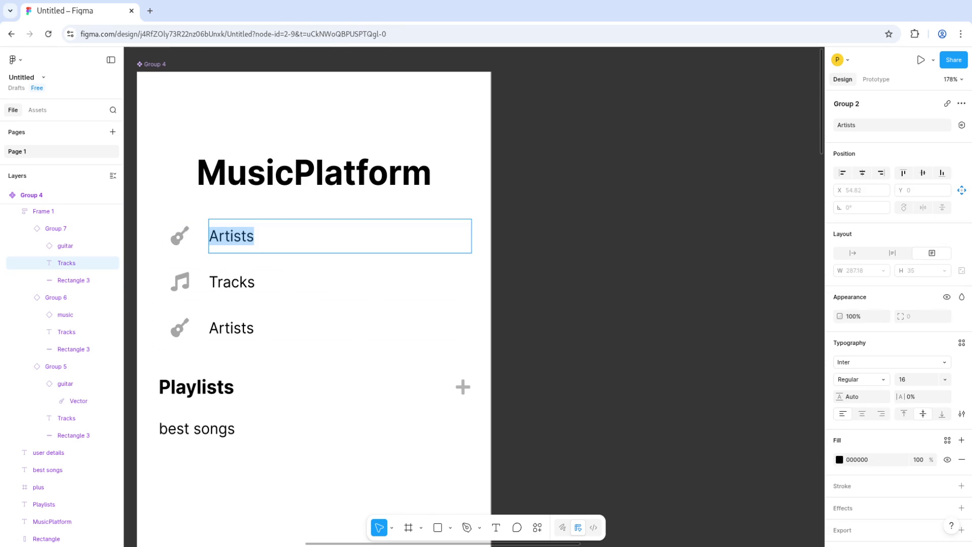
pyautogui.write('Home')
pyautogui.press('Escape')
pyautogui.press('Escape')
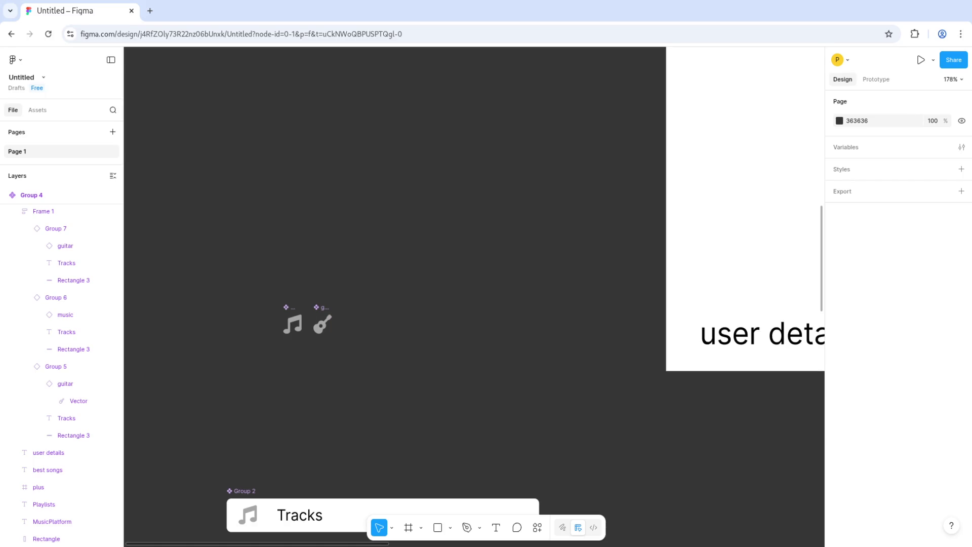
# Step: Insert a 'home' icon onto the canvas and size it 20 × 20
pyautogui.click(869, 312)
pyautogui.write('home')
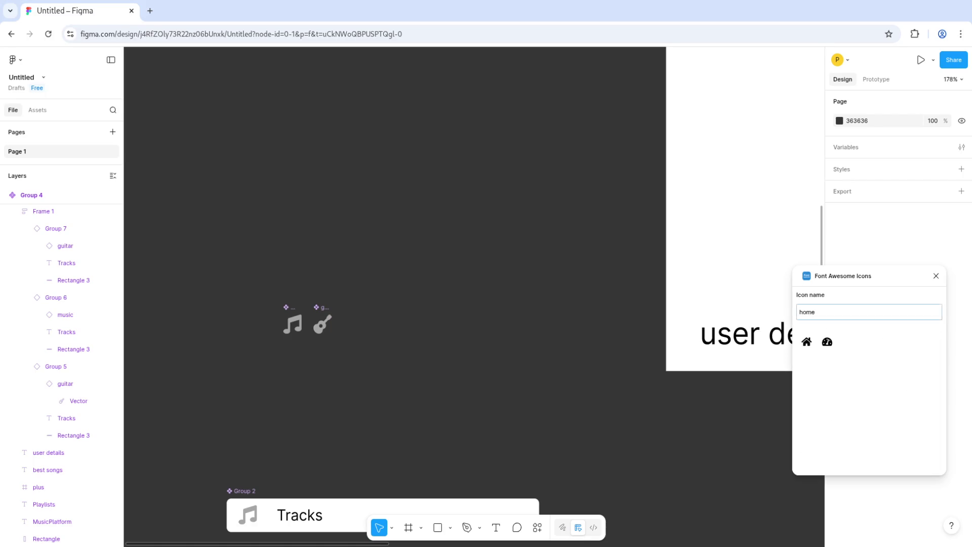
pyautogui.click(806, 341)
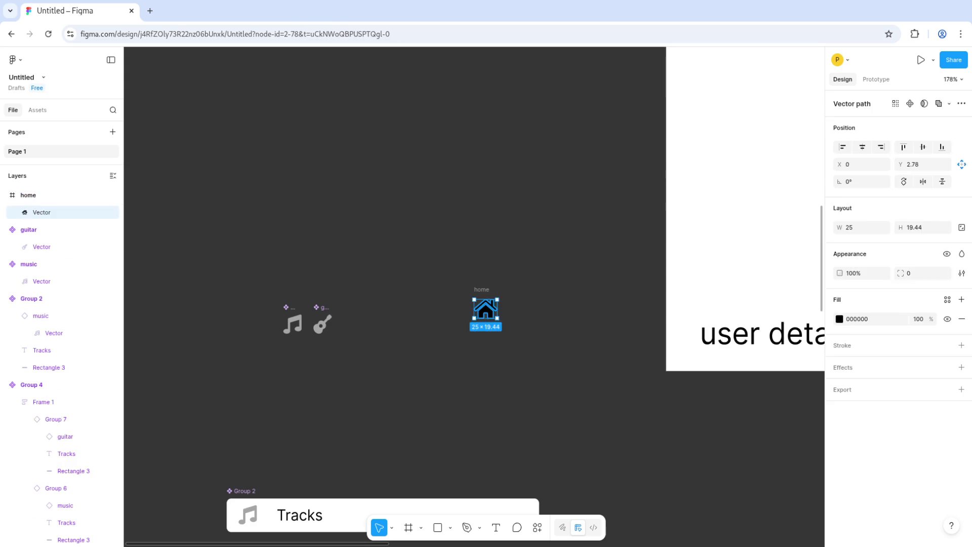
pyautogui.click(861, 245)
pyautogui.write('20')
pyautogui.press('Tab')
pyautogui.write('20')
pyautogui.press('Return')
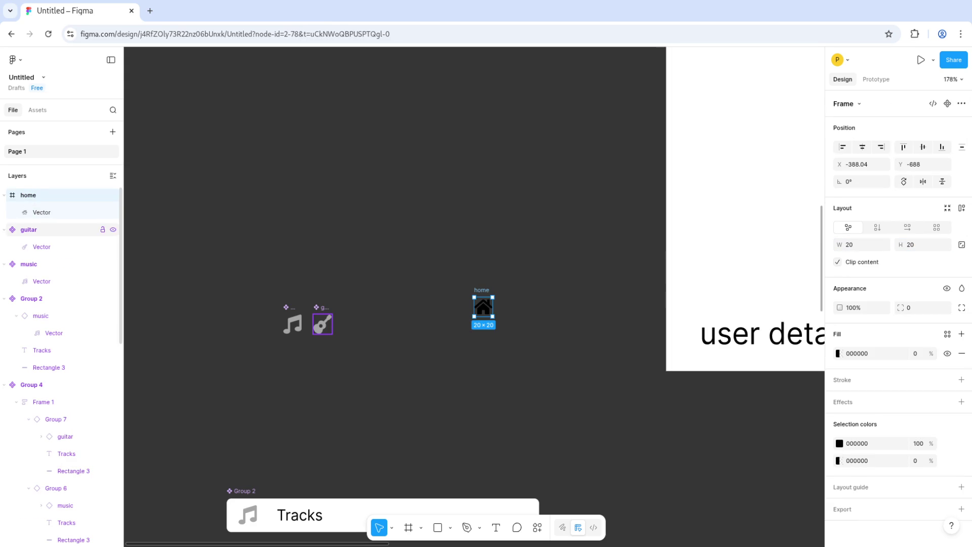
# Step: Paste the guitar icon's grey styling onto the home icon and make it a component
pyautogui.click(322, 324)
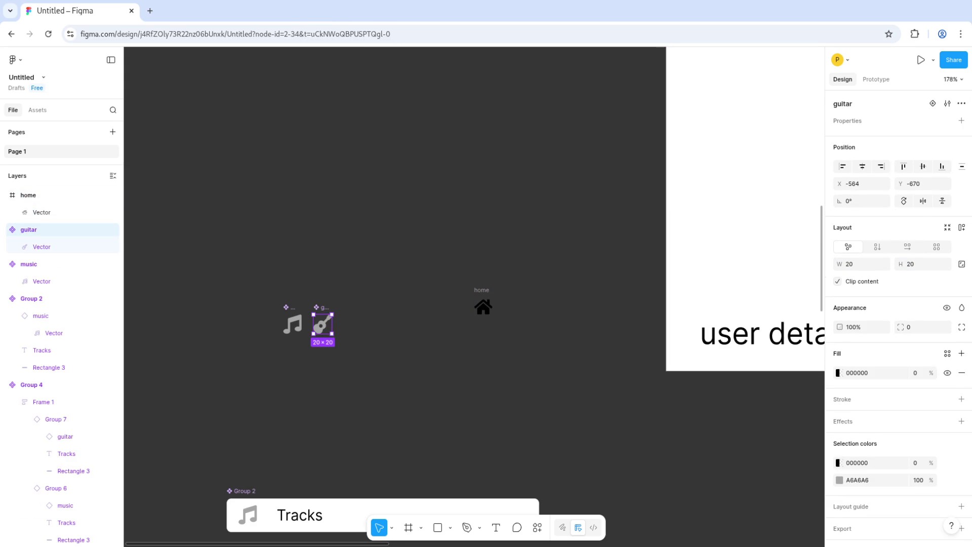
pyautogui.click(483, 307)
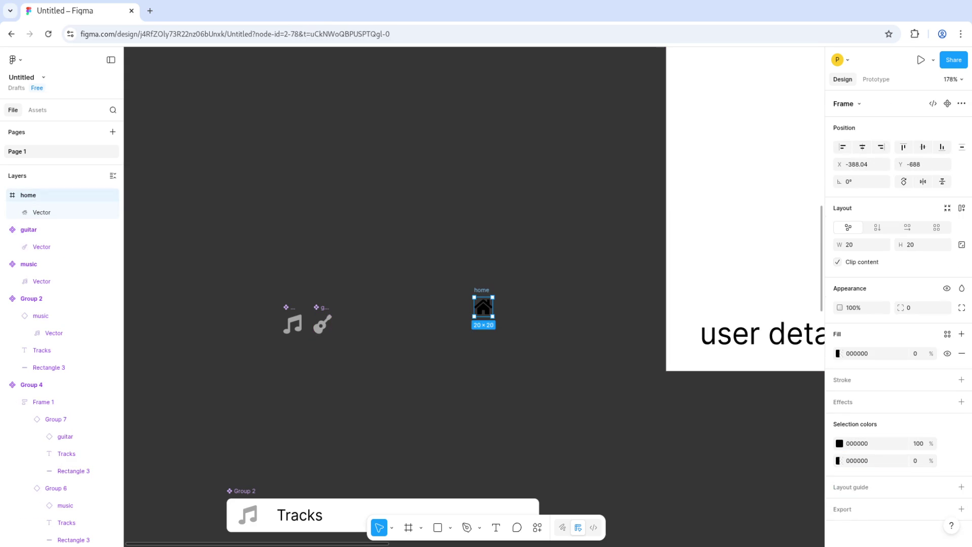
pyautogui.hotkey('ctrl', 'alt', 'v')
pyautogui.press('Escape')
pyautogui.click(483, 306)
pyautogui.rightClick(487, 307)
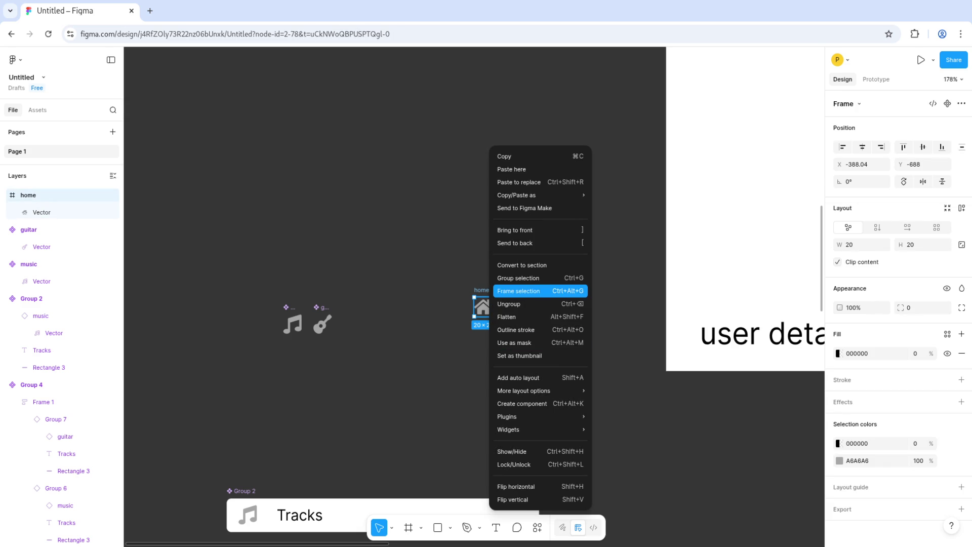
pyautogui.click(522, 403)
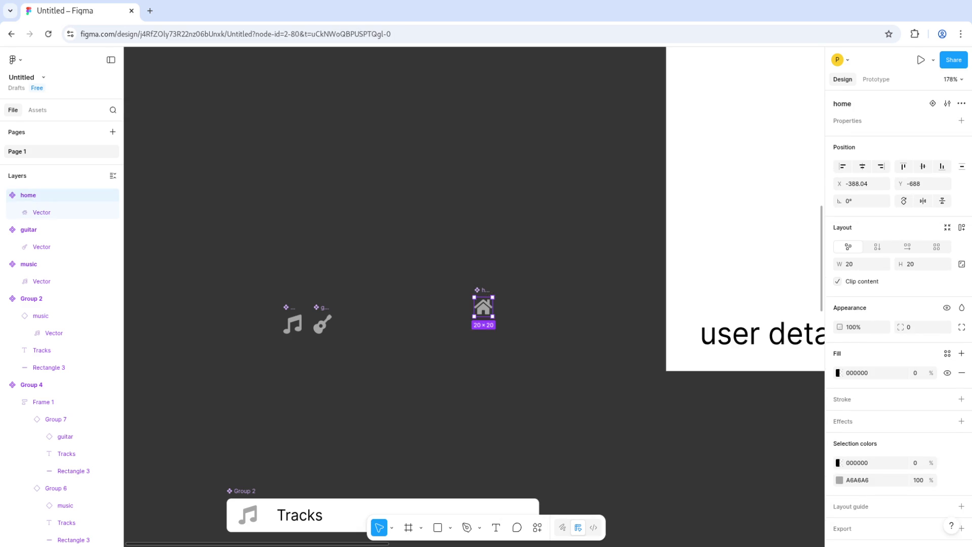
pyautogui.press('Escape')
# Step: Swap the Home row's guitar icon instance for the home component
pyautogui.hscroll(5, 473, 296)
pyautogui.scroll(5, 474, 296)
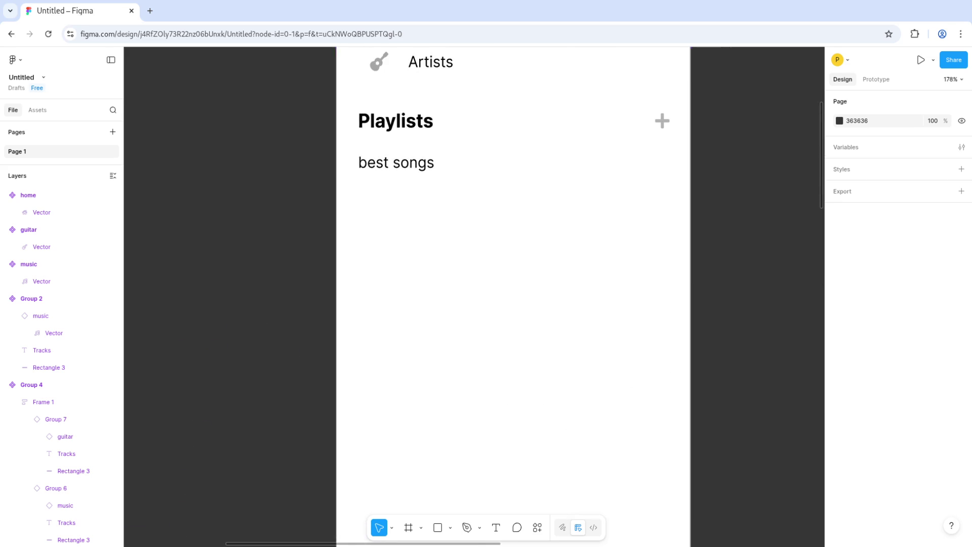
pyautogui.scroll(3, 473, 297)
pyautogui.keyDown('ctrl'); pyautogui.click(352, 124); pyautogui.keyUp('ctrl')
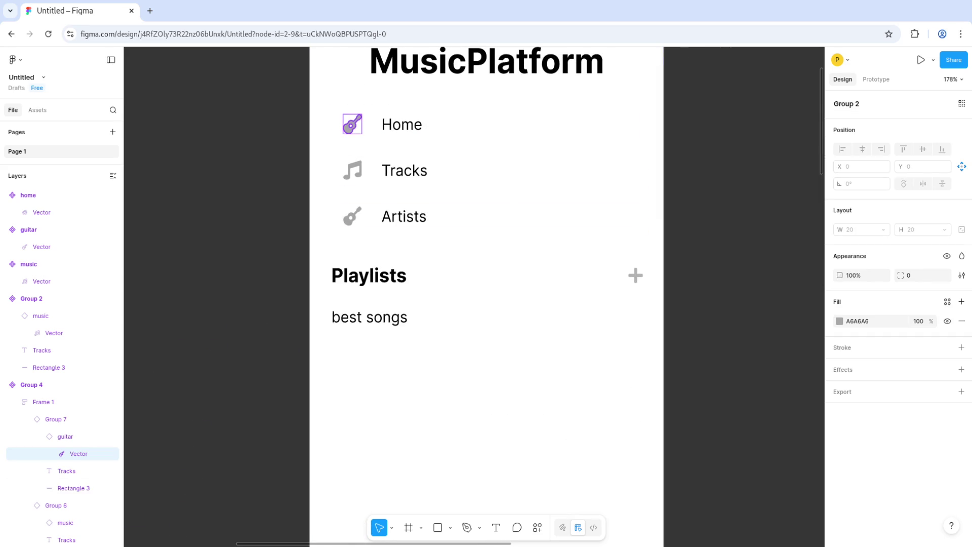
pyautogui.click(65, 436)
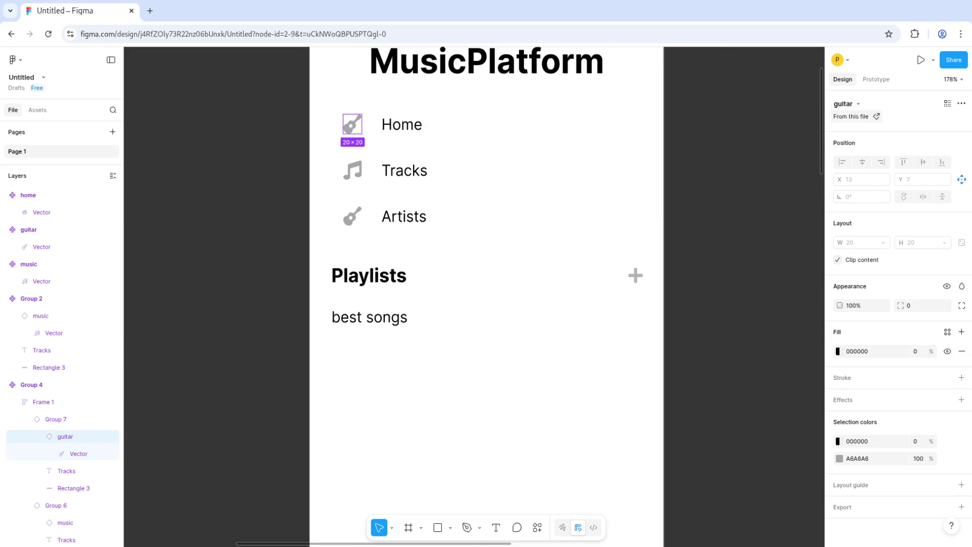
pyautogui.click(846, 103)
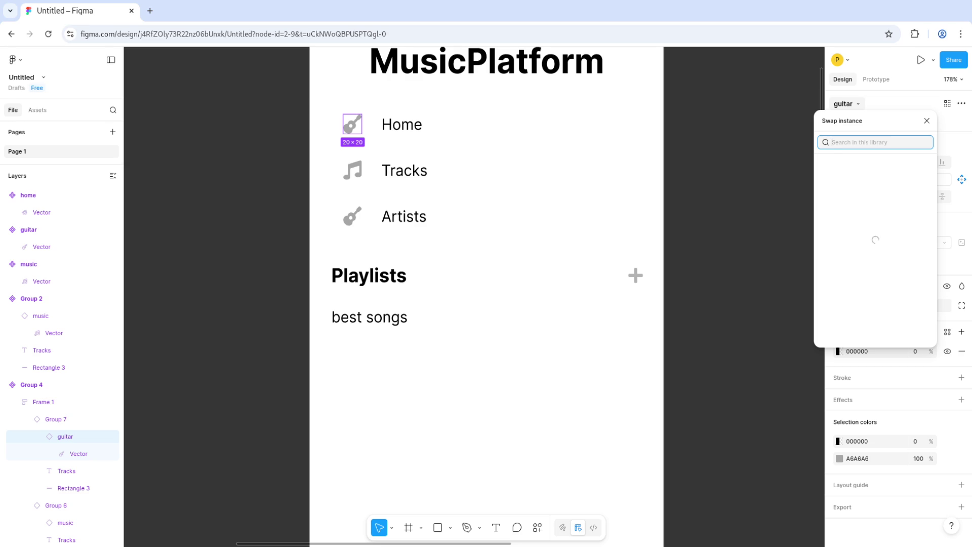
pyautogui.click(840, 261)
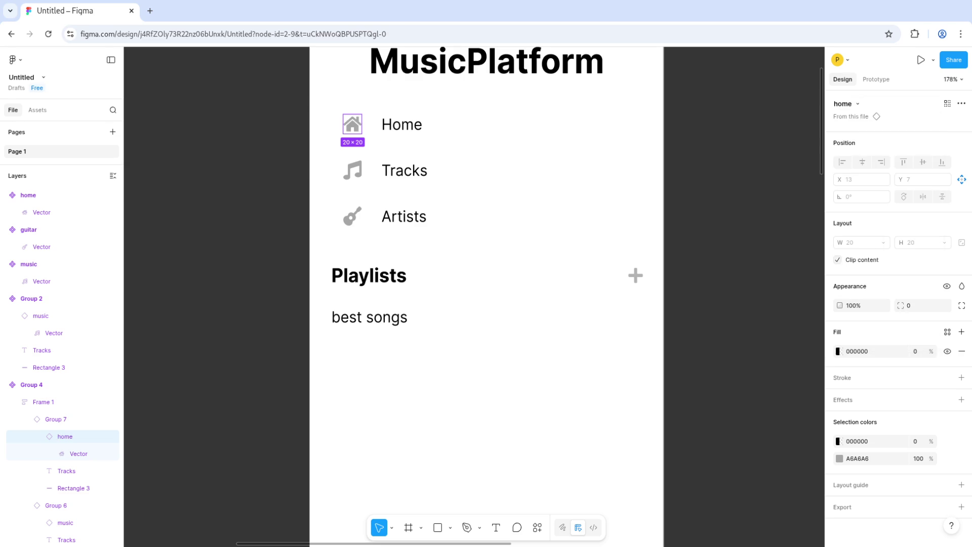
pyautogui.press('Escape')
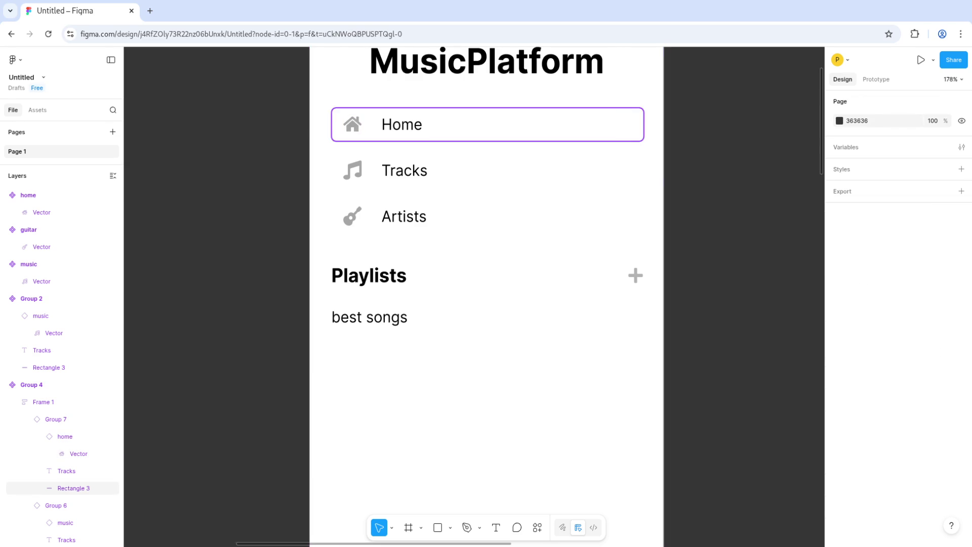
pyautogui.scroll(-5, 468, 124)
pyautogui.scroll(-2, 468, 253)
pyautogui.scroll(4, 468, 253)
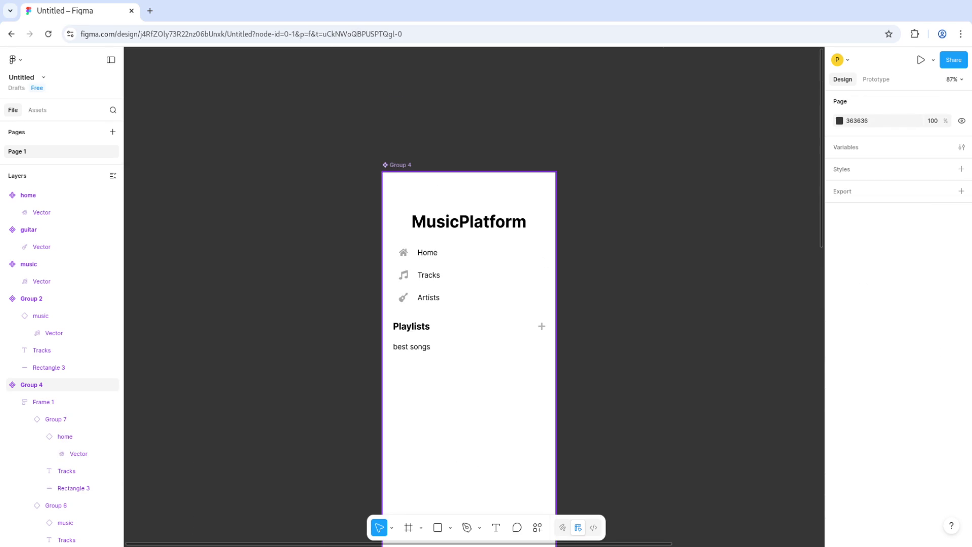
# Step: Move the sidebar group so it snaps flush against the home screen's left edge
pyautogui.click(468, 253)
pyautogui.press('Escape')
pyautogui.scroll(-5, 468, 253)
pyautogui.scroll(-5, 468, 253)
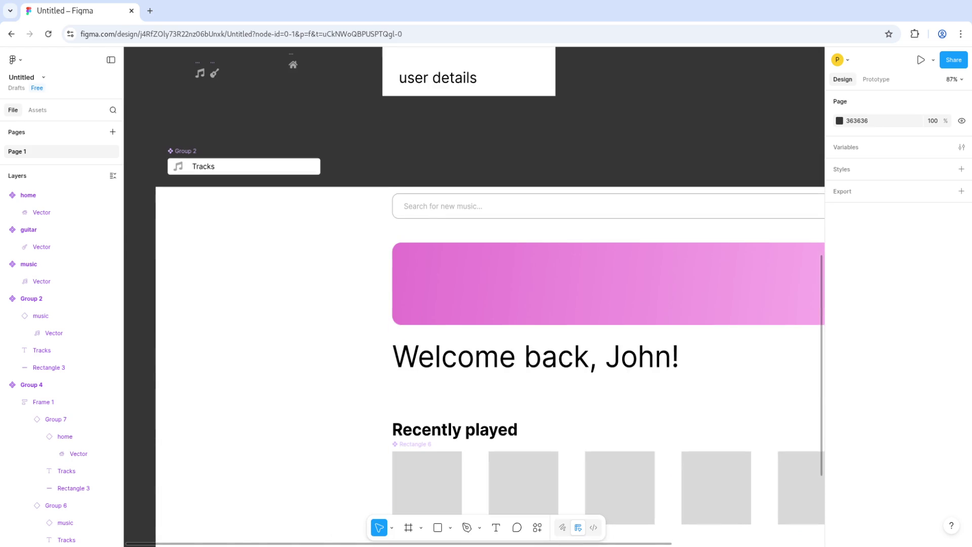
pyautogui.click(468, 76)
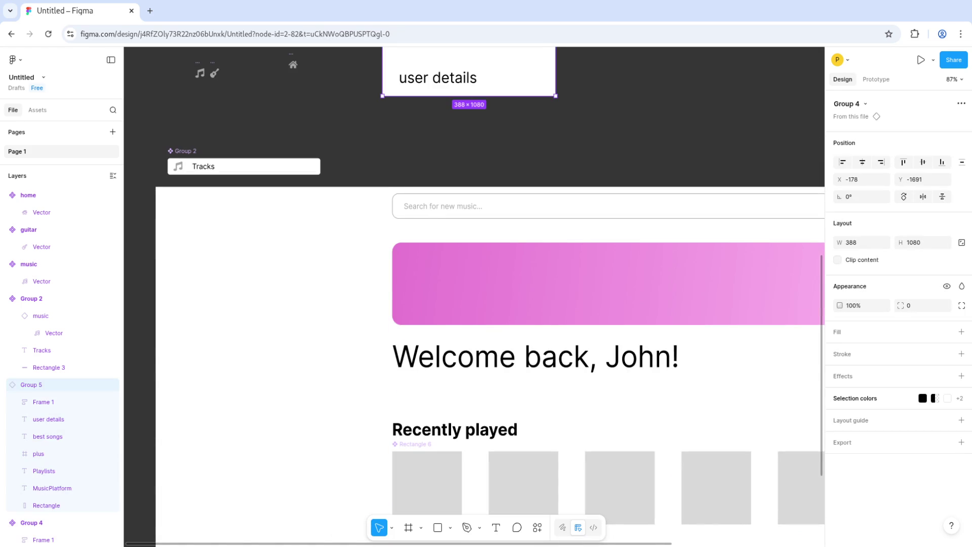
pyautogui.scroll(-5, 380, 180)
pyautogui.moveTo(316, 283); pyautogui.dragTo(331, 275)
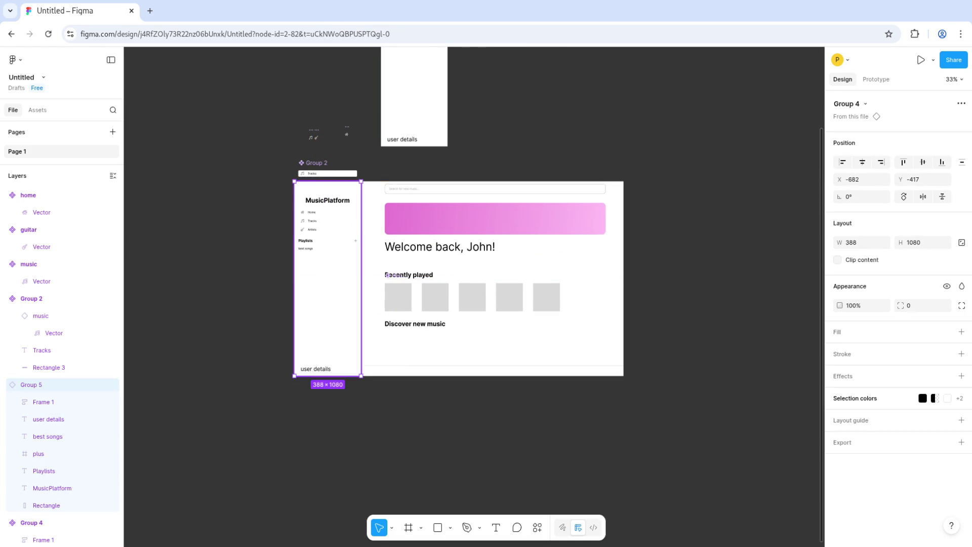
pyautogui.press('Escape')
pyautogui.scroll(5, 322, 220)
pyautogui.click(345, 203)
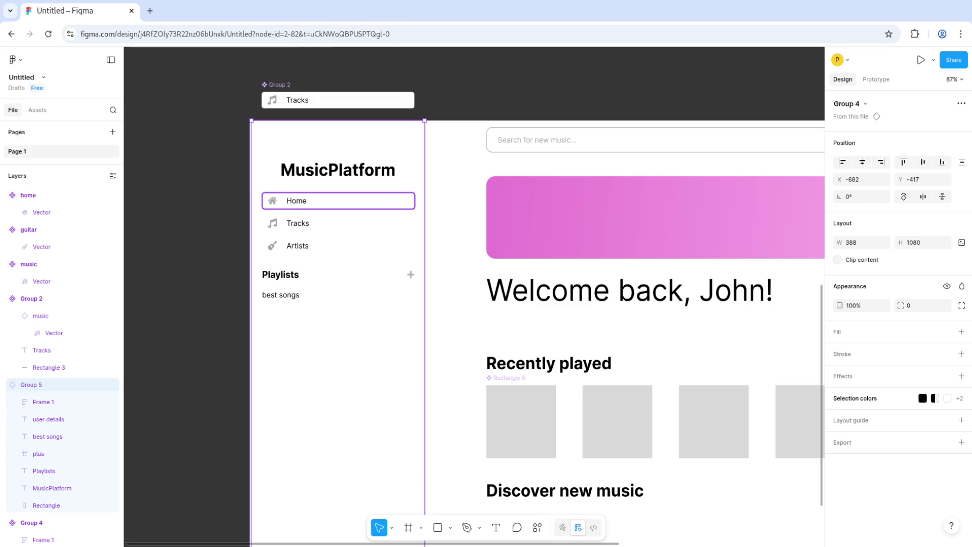
pyautogui.moveTo(344, 202); pyautogui.dragTo(342, 202)
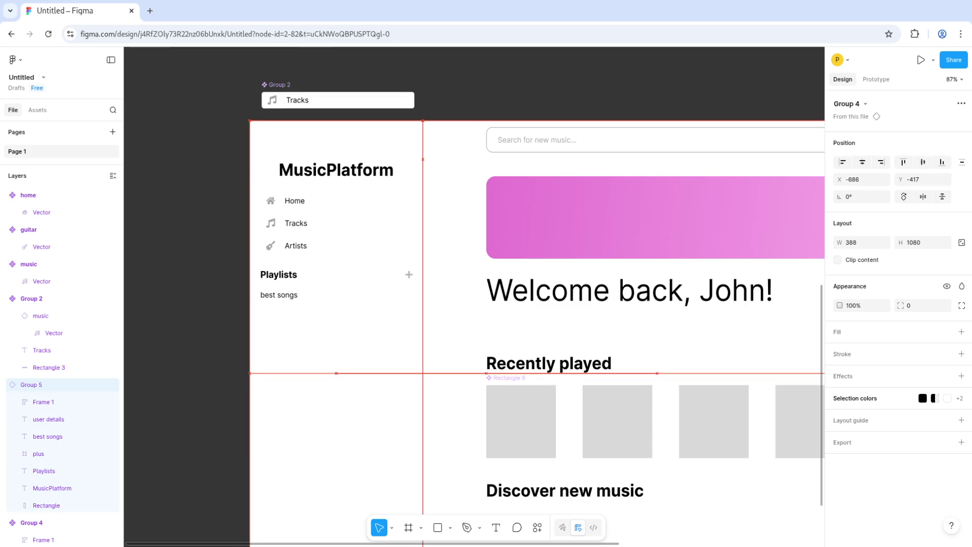
# Step: Give the Home row's background rectangle a light grey E9E9E9 fill
pyautogui.doubleClick(337, 200)
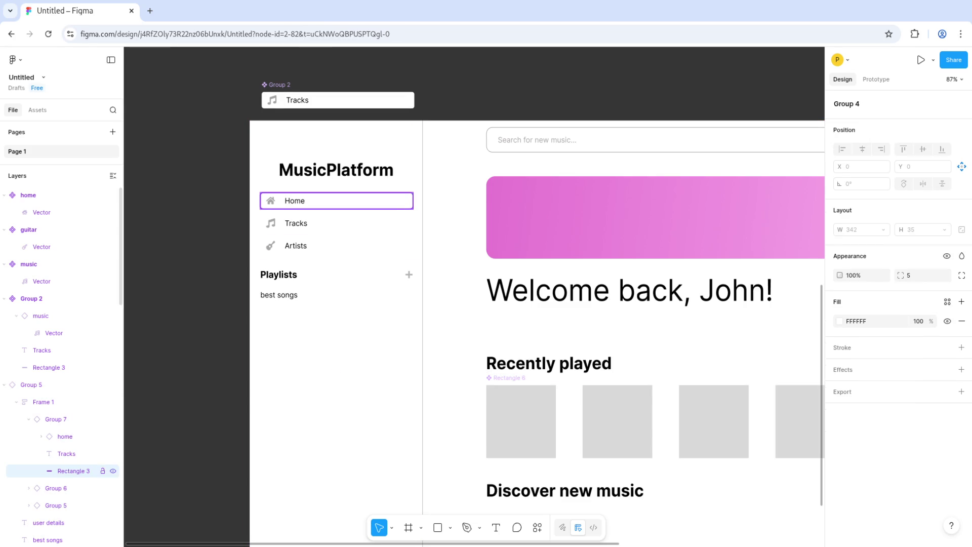
pyautogui.click(840, 321)
pyautogui.moveTo(710, 315); pyautogui.dragTo(710, 323)
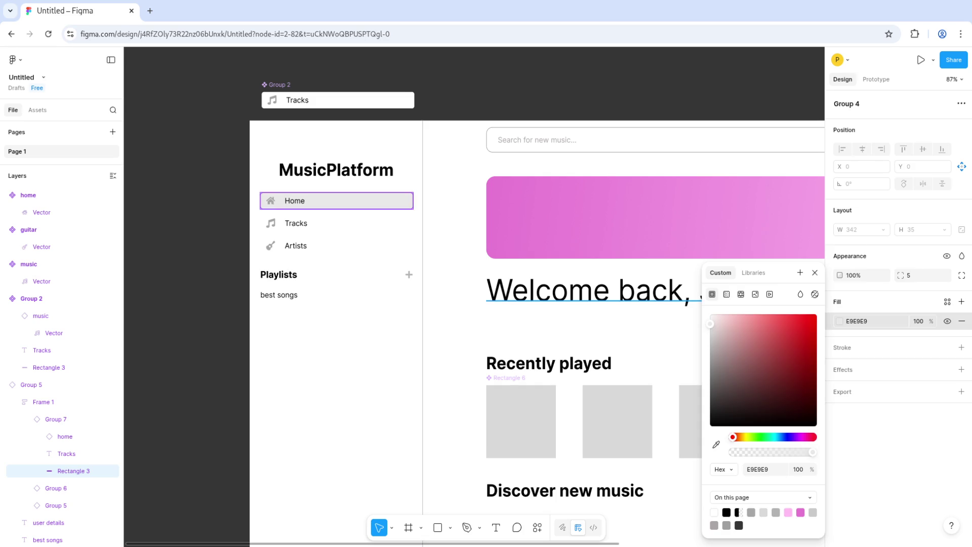
pyautogui.press('Escape')
pyautogui.press('Escape')
pyautogui.scroll(-3, 456, 303)
pyautogui.scroll(-1, 542, 294)
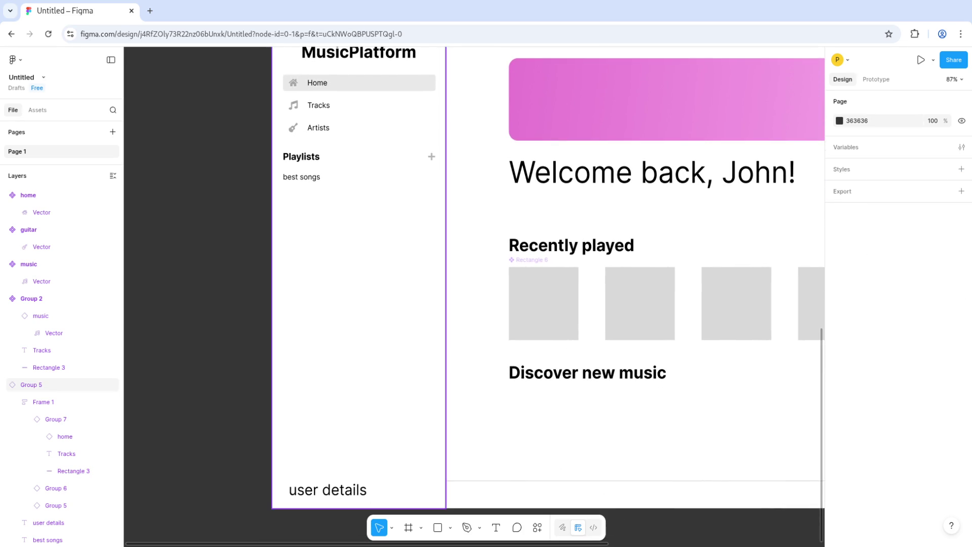
pyautogui.hscroll(2, 523, 297)
pyautogui.scroll(1, 523, 296)
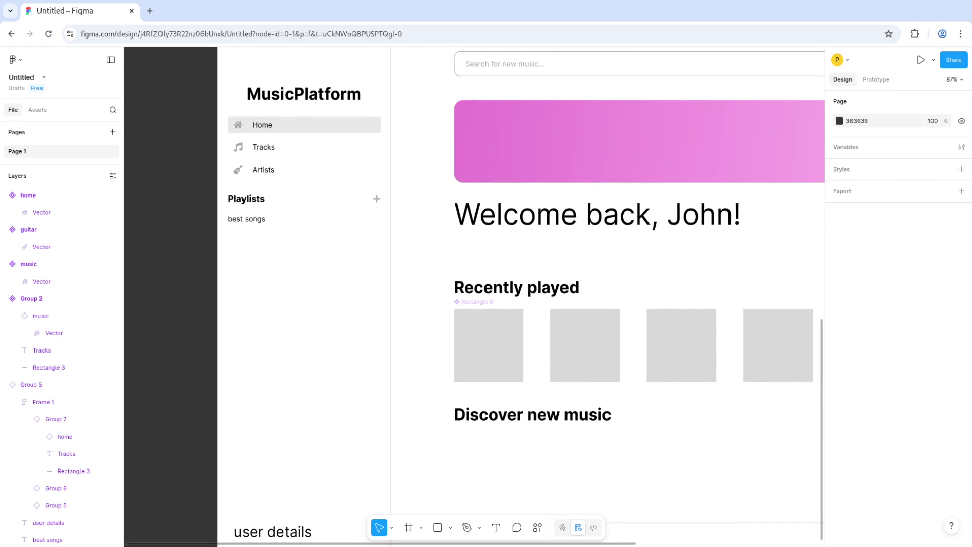
pyautogui.hscroll(2, 506, 296)
pyautogui.scroll(1, 506, 296)
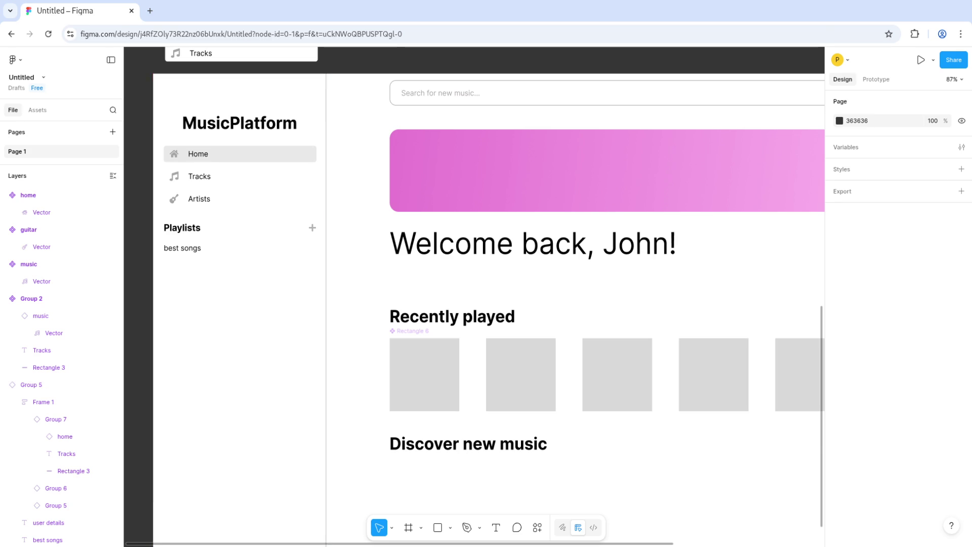
pyautogui.scroll(2, 488, 296)
pyautogui.scroll(-4, 488, 296)
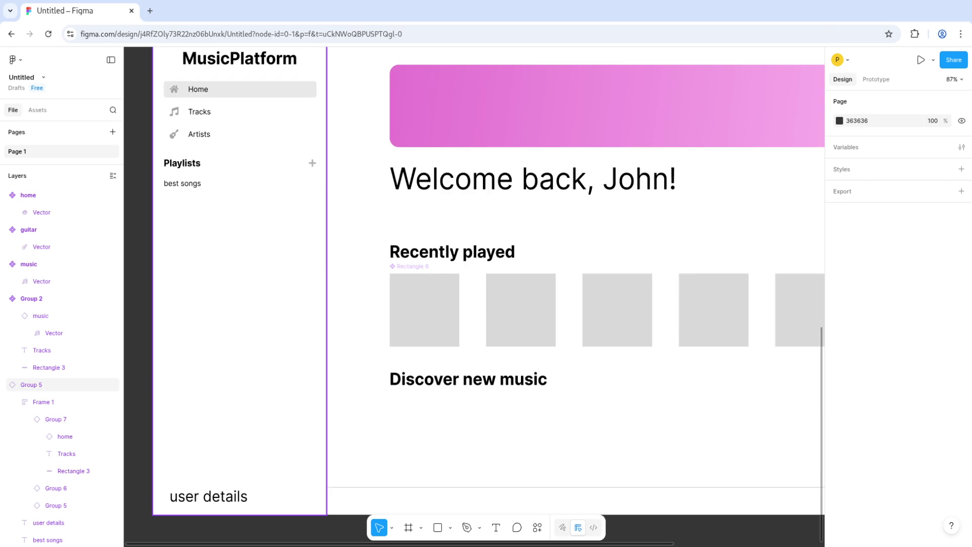
pyautogui.scroll(10, 488, 296)
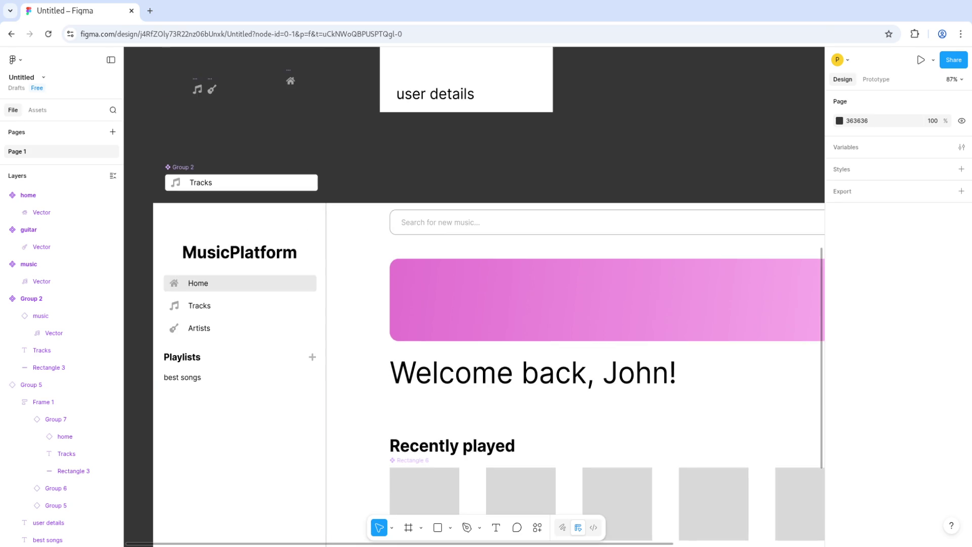
pyautogui.scroll(-4, 488, 297)
pyautogui.scroll(-4, 488, 296)
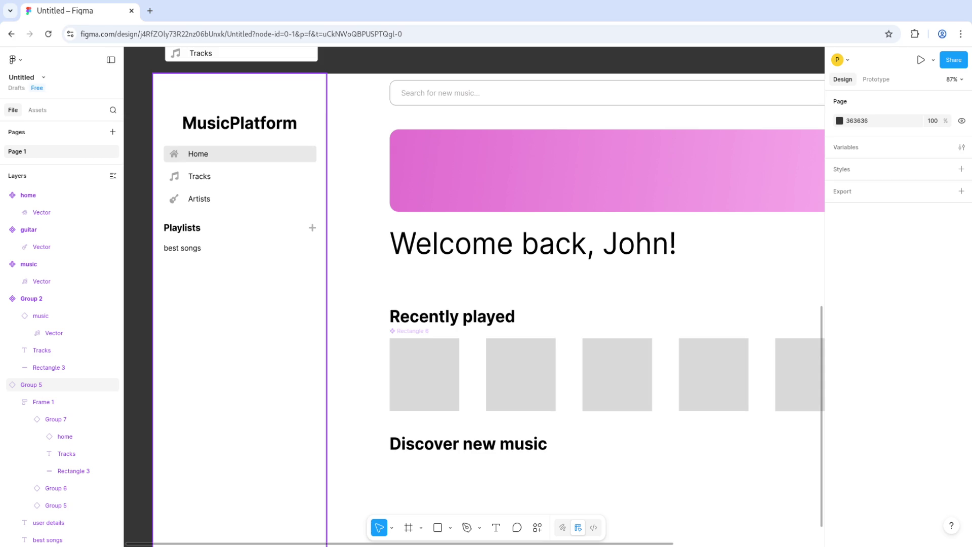
pyautogui.scroll(-4, 488, 297)
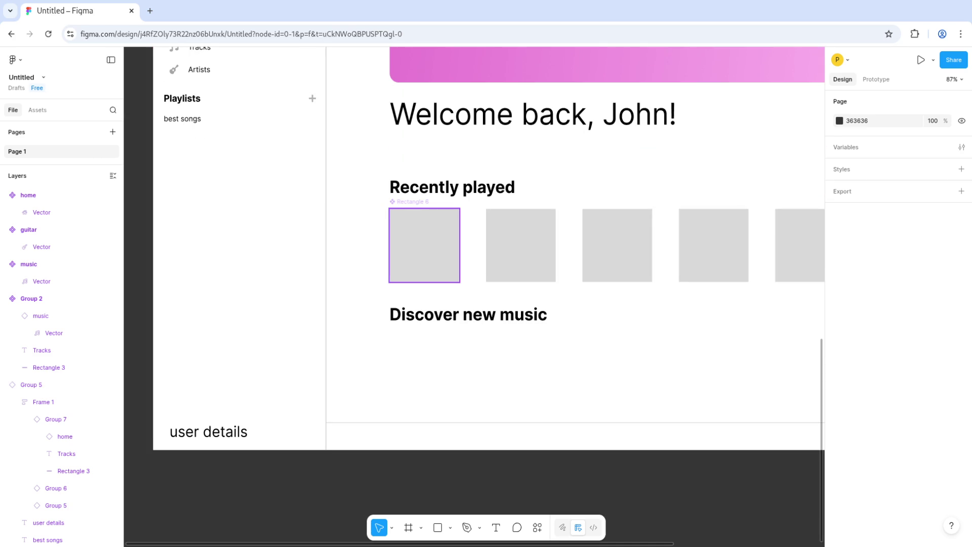
# Step: Frame the five Recently played tiles into Frame 2 with auto layout, 60 spacing
pyautogui.click(424, 245)
pyautogui.click(520, 245)
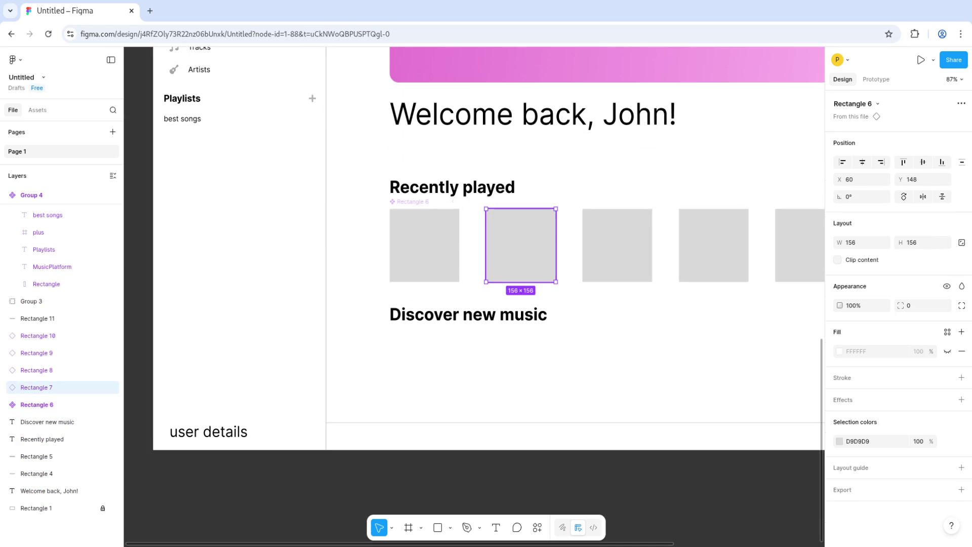
pyautogui.click(617, 245)
pyautogui.click(713, 245)
pyautogui.press('Escape')
pyautogui.click(799, 245)
pyautogui.hscroll(4, 597, 245)
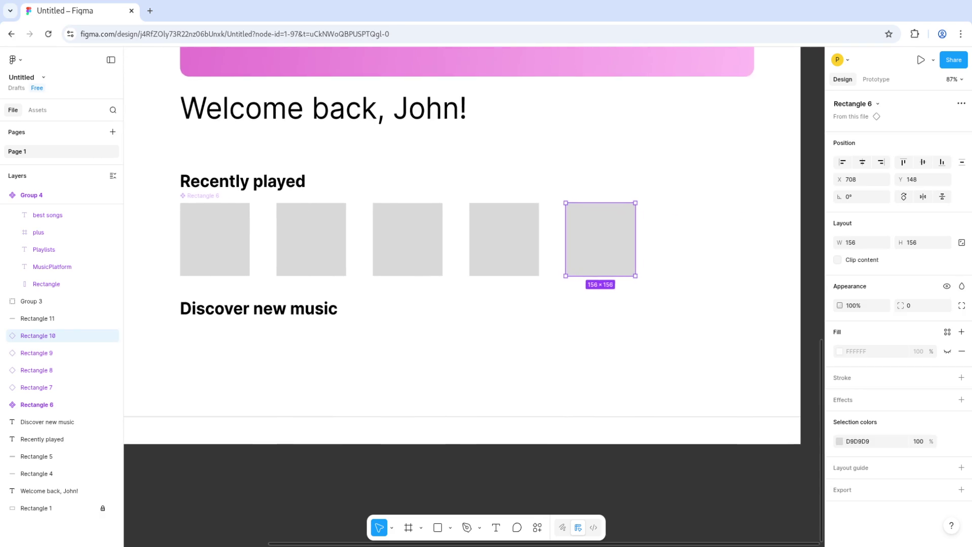
pyautogui.click(211, 239)
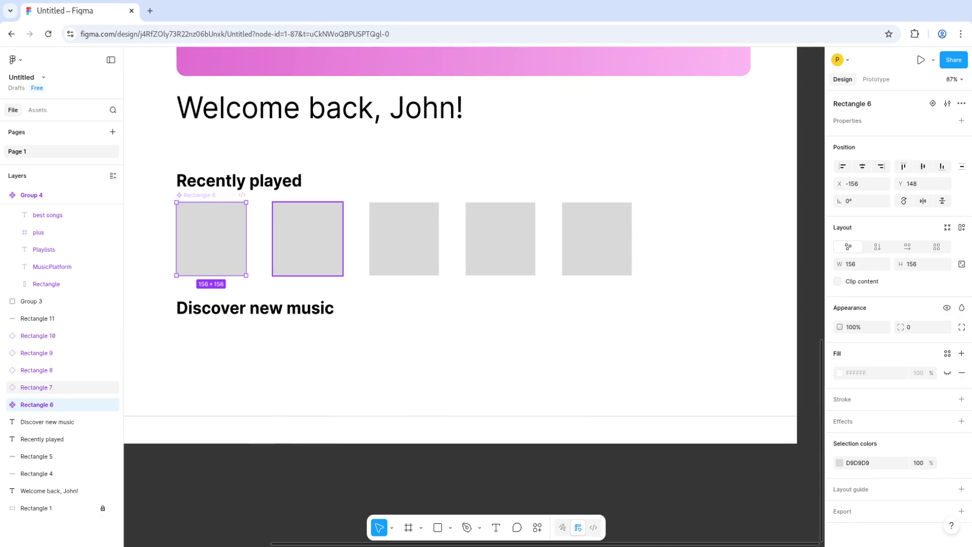
pyautogui.keyDown('shift'); pyautogui.click(308, 238); pyautogui.keyUp('shift')
pyautogui.keyDown('shift'); pyautogui.click(404, 239); pyautogui.keyUp('shift')
pyautogui.keyDown('shift'); pyautogui.click(500, 239); pyautogui.keyUp('shift')
pyautogui.keyDown('shift'); pyautogui.click(597, 238); pyautogui.keyUp('shift')
pyautogui.rightClick(612, 239)
pyautogui.click(640, 264)
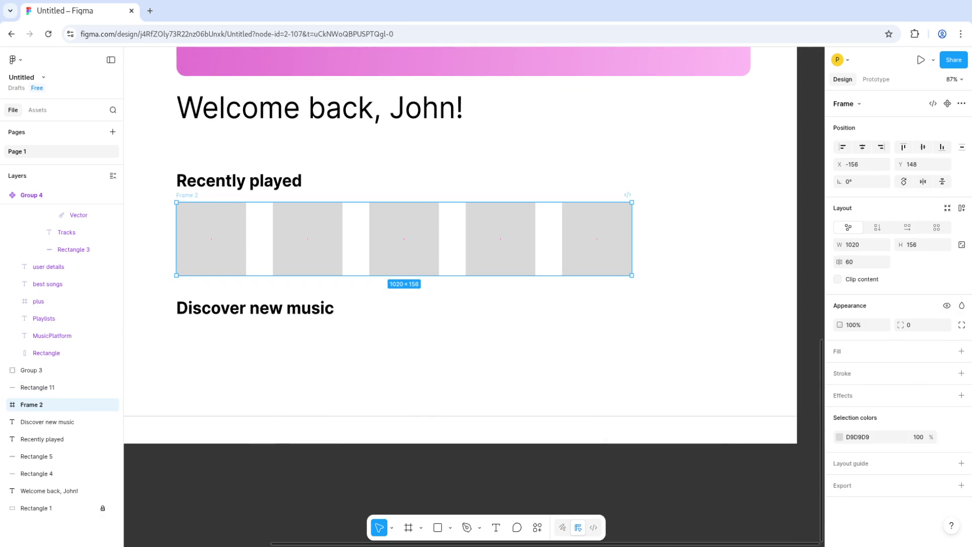
pyautogui.hotkey('shift', 'a')
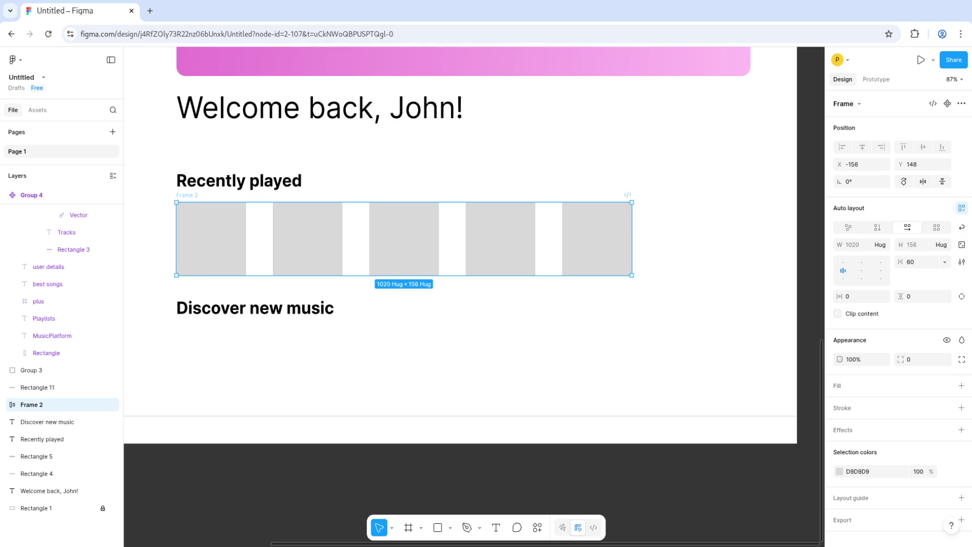
# Step: Recolour the third tile red CC2222 and move it to fourth position
pyautogui.click(308, 238)
pyautogui.click(211, 238)
pyautogui.click(308, 238)
pyautogui.click(49, 456)
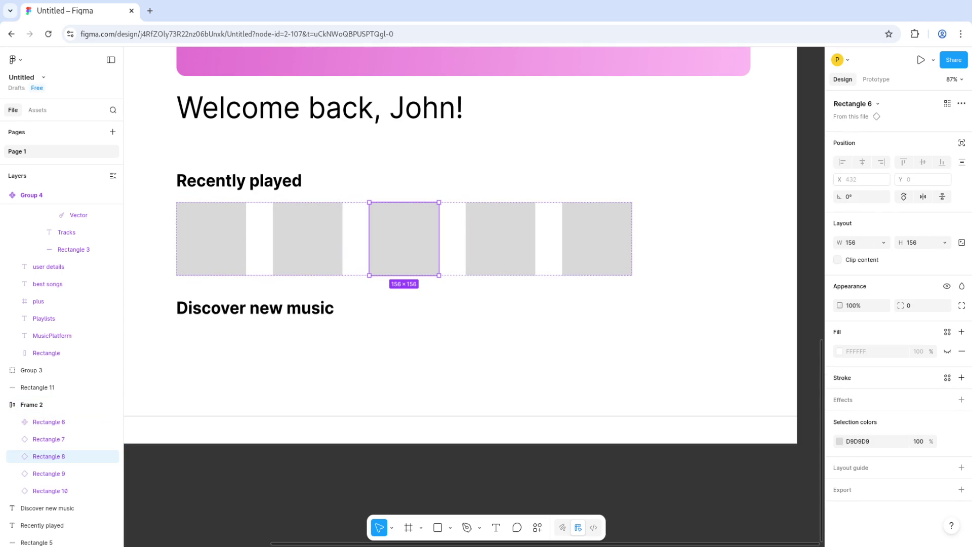
pyautogui.click(840, 440)
pyautogui.click(799, 336)
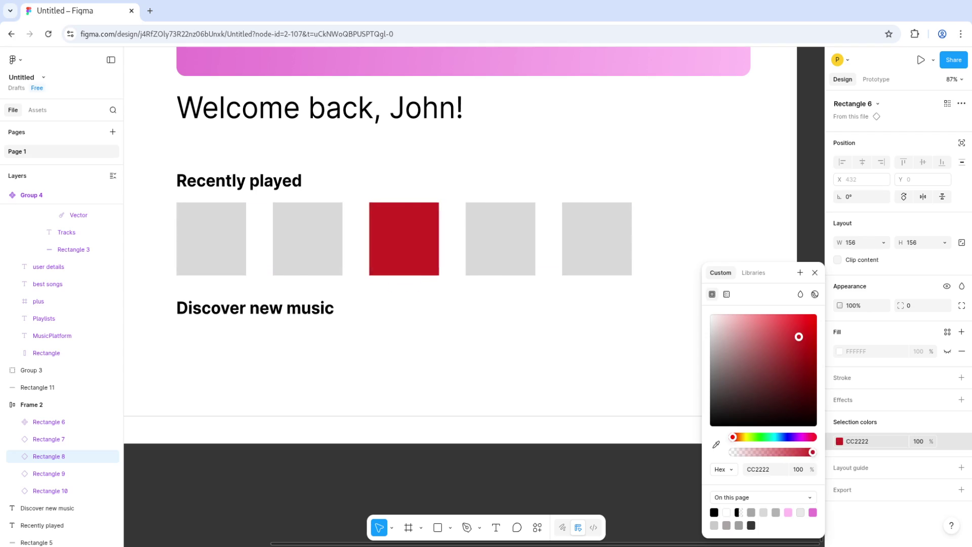
pyautogui.moveTo(49, 456); pyautogui.dragTo(49, 480)
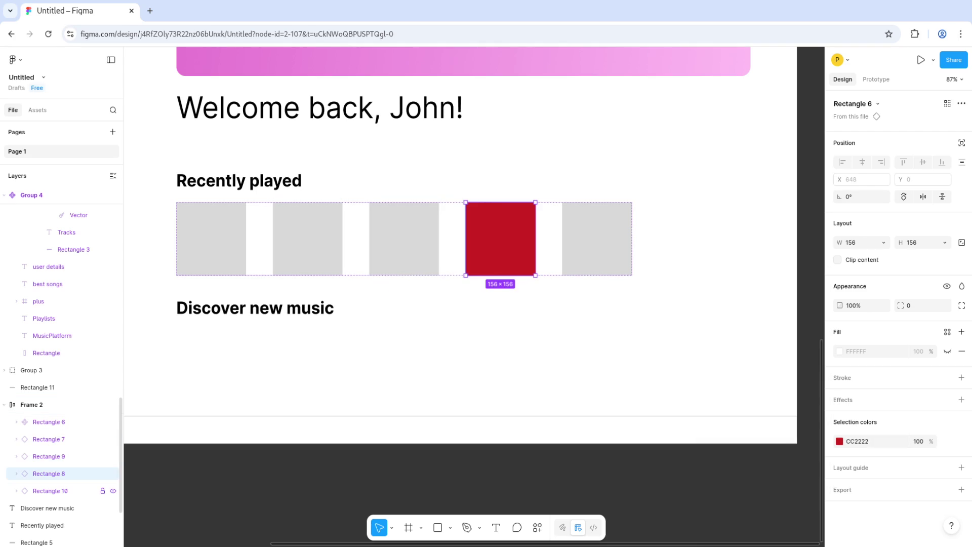
pyautogui.press('Escape')
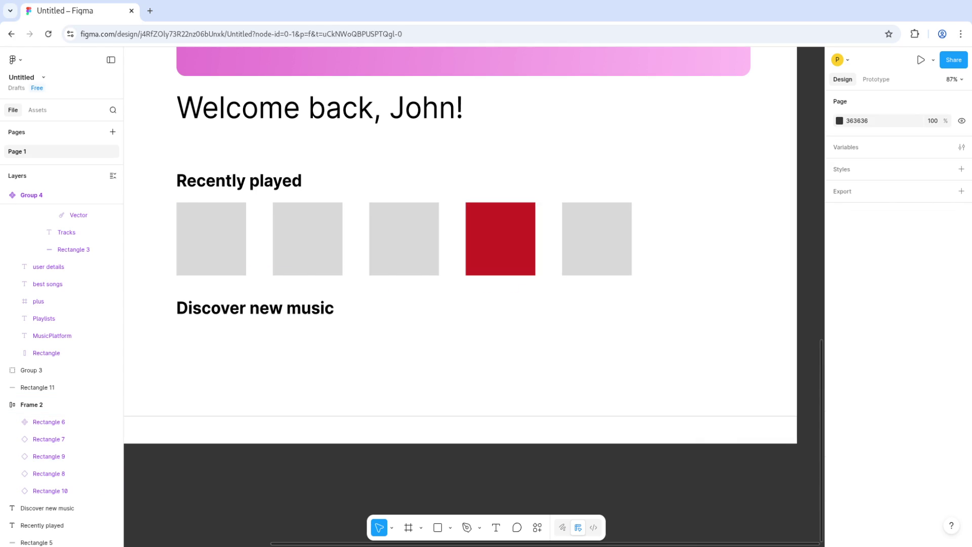
pyautogui.scroll(-3, 531, 494)
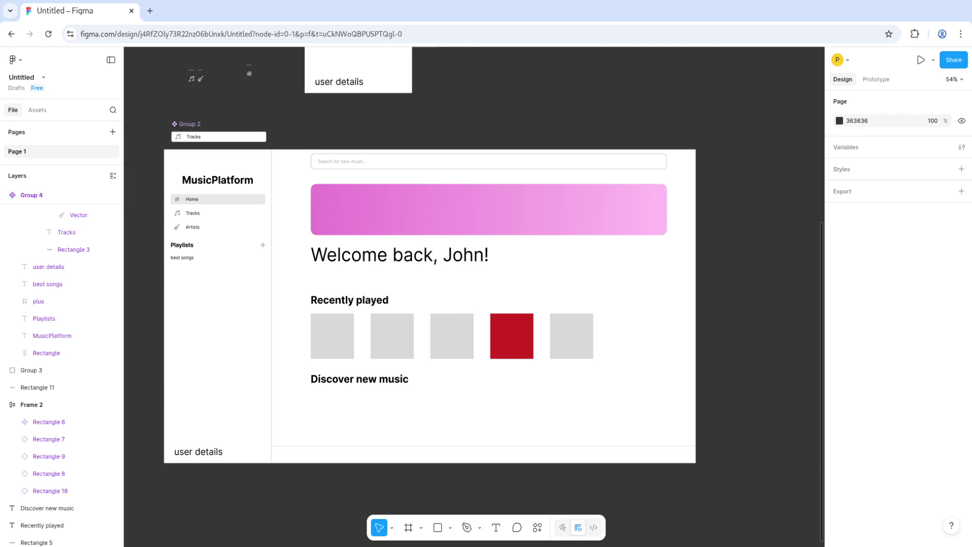
# Step: Trial-move the Tracks bar and the dashboard's inner layers, then undo the move
pyautogui.scroll(-3, 600, 302)
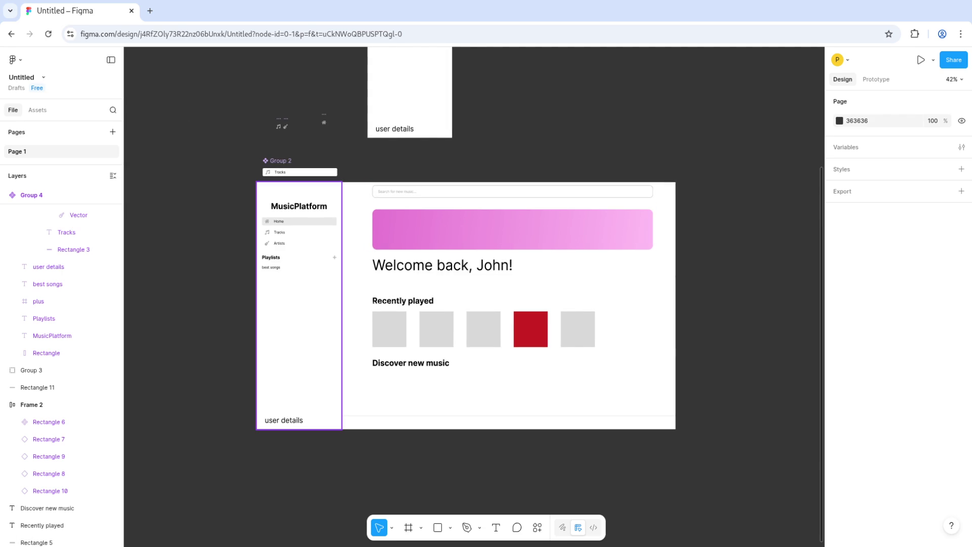
pyautogui.moveTo(246, 165)
pyautogui.mouseDown()
pyautogui.moveTo(477, 423)
pyautogui.moveTo(679, 432)
pyautogui.moveTo(161, 182)
pyautogui.moveTo(172, 170)
pyautogui.moveTo(178, 180)
pyautogui.mouseUp()
pyautogui.moveTo(300, 172)
pyautogui.mouseDown()
pyautogui.moveTo(300, 113)
pyautogui.moveTo(544, 143)
pyautogui.moveTo(512, 123)
pyautogui.mouseUp()
pyautogui.scroll(4, 544, 143)
pyautogui.press('Escape')
pyautogui.scroll(-4, 512, 123)
pyautogui.moveTo(661, 435); pyautogui.dragTo(234, 176)
pyautogui.moveTo(465, 304); pyautogui.dragTo(466, 361)
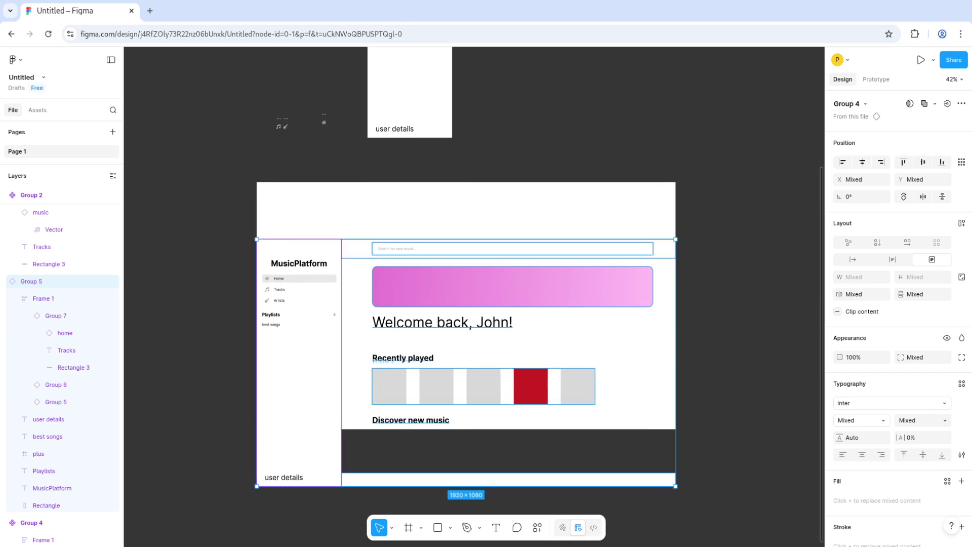
pyautogui.hotkey('ctrl', 'z')
pyautogui.press('Escape')
# Step: Trial-group and move all dashboard contents with Ctrl+A and Ctrl+G, then undo it
pyautogui.scroll(-5, 61, 375)
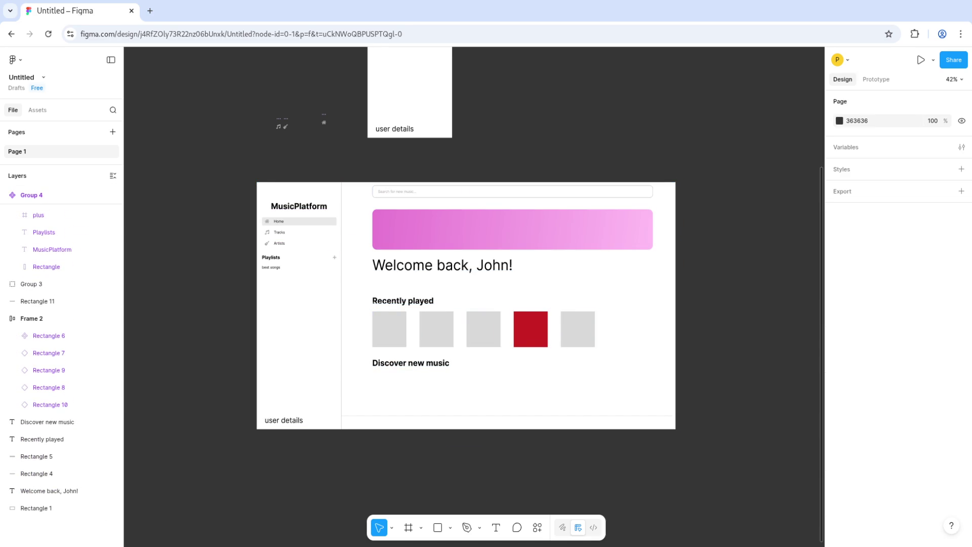
pyautogui.hotkey('ctrl', 'a')
pyautogui.hotkey('ctrl', 'g')
pyautogui.moveTo(465, 303); pyautogui.dragTo(490, 375)
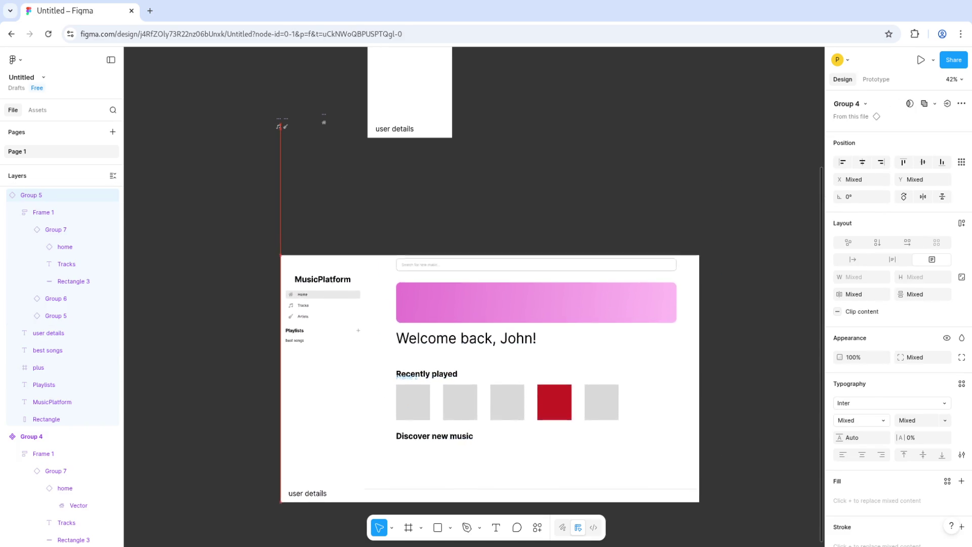
pyautogui.hotkey('ctrl', 'z')
pyautogui.scroll(-5, 486, 303)
pyautogui.hscroll(4, 486, 304)
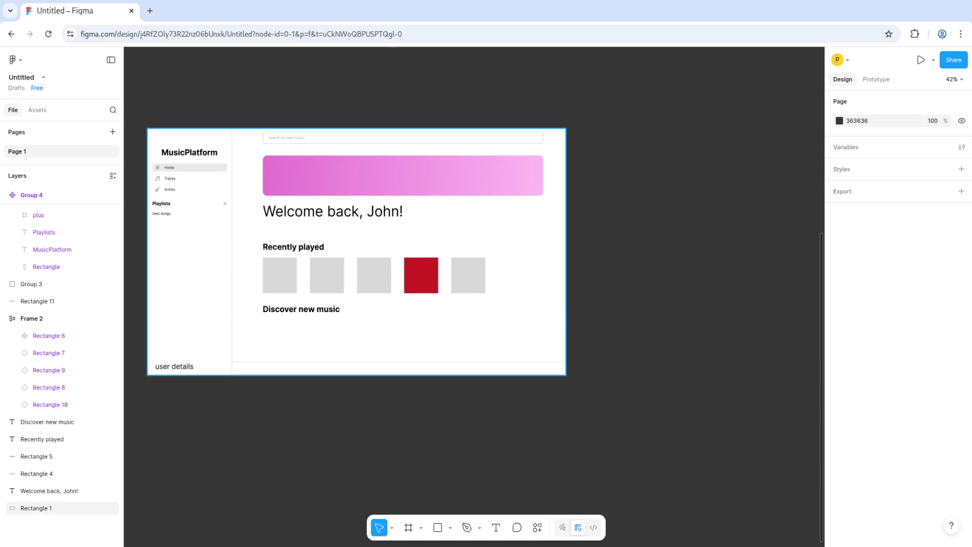
pyautogui.click(35, 507)
pyautogui.press('Escape')
# Step: Marquee-select the dashboard's child layers and duplicate them in place with Ctrl+D
pyautogui.moveTo(626, 411)
pyautogui.mouseDown()
pyautogui.moveTo(239, 156)
pyautogui.moveTo(126, 108)
pyautogui.mouseUp()
pyautogui.hotkey('ctrl', 'd')
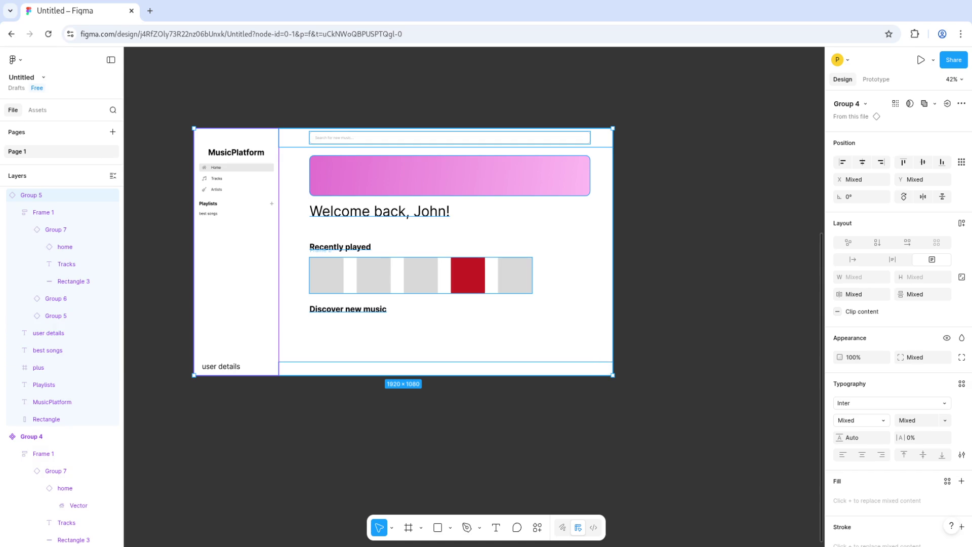
pyautogui.press('Escape')
pyautogui.click(236, 278)
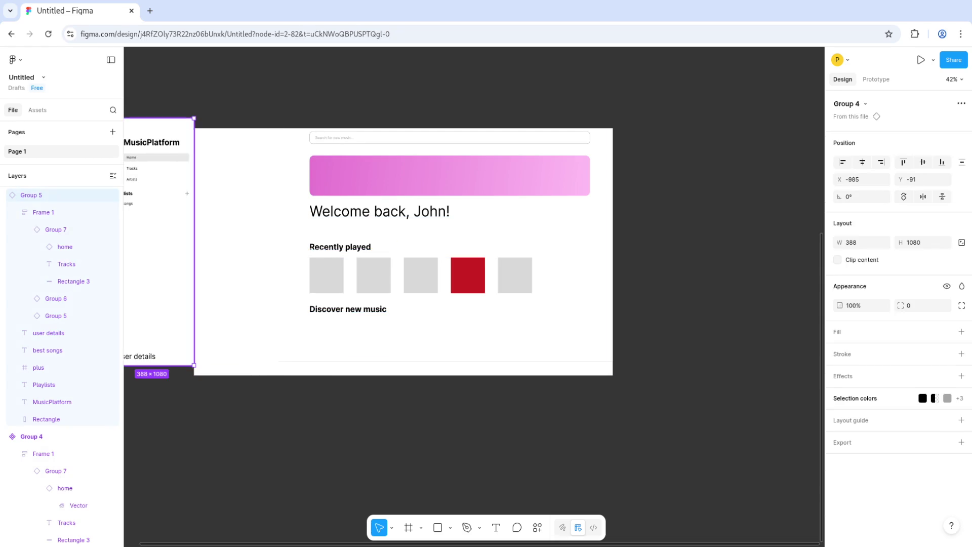
pyautogui.press('Escape')
pyautogui.click(445, 368)
pyautogui.press('Escape')
pyautogui.scroll(5, 458, 359)
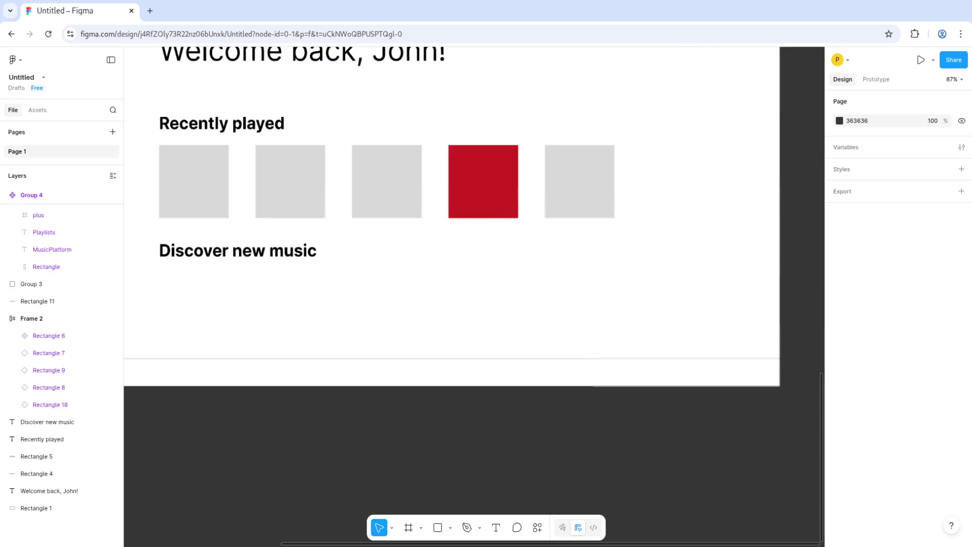
pyautogui.scroll(-3, 458, 360)
pyautogui.click(445, 372)
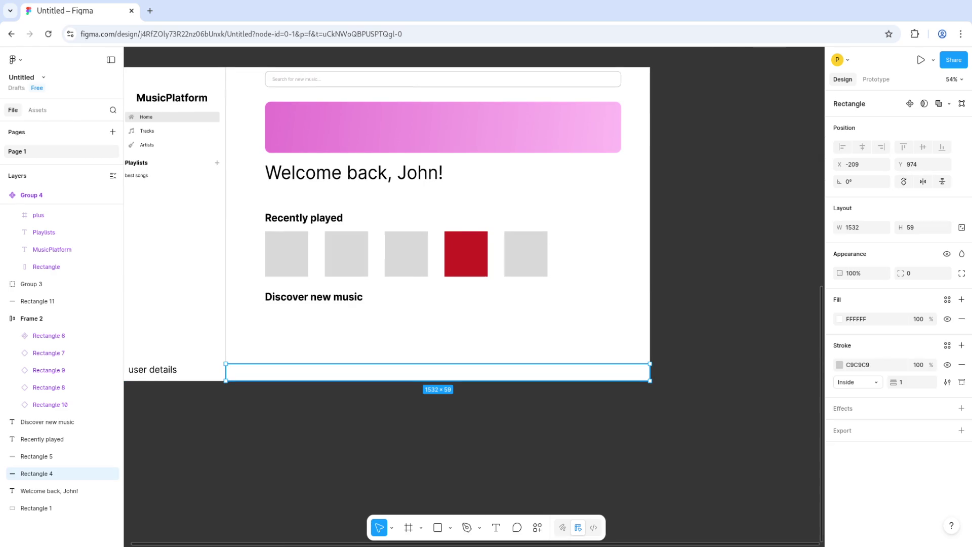
pyautogui.scroll(5, 435, 380)
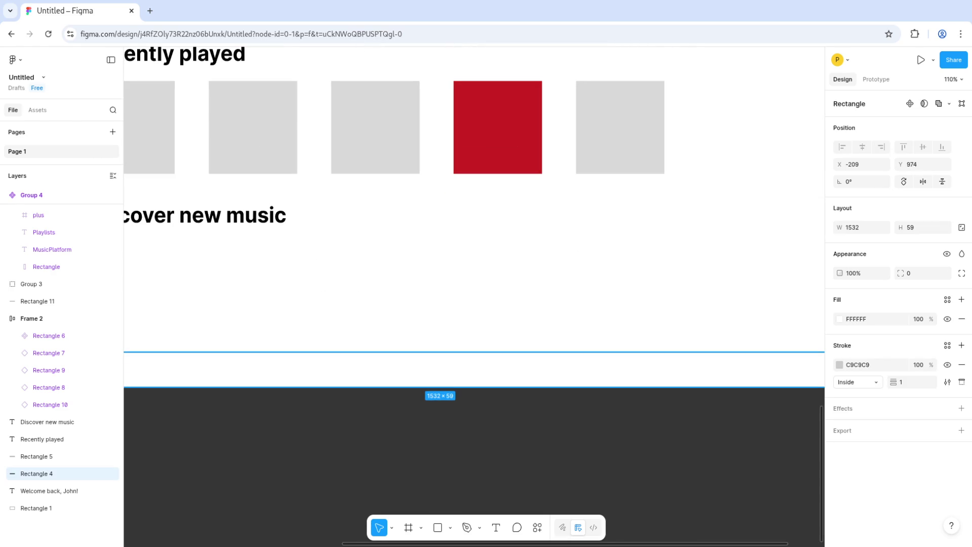
pyautogui.scroll(-5, 435, 379)
pyautogui.scroll(2, 439, 379)
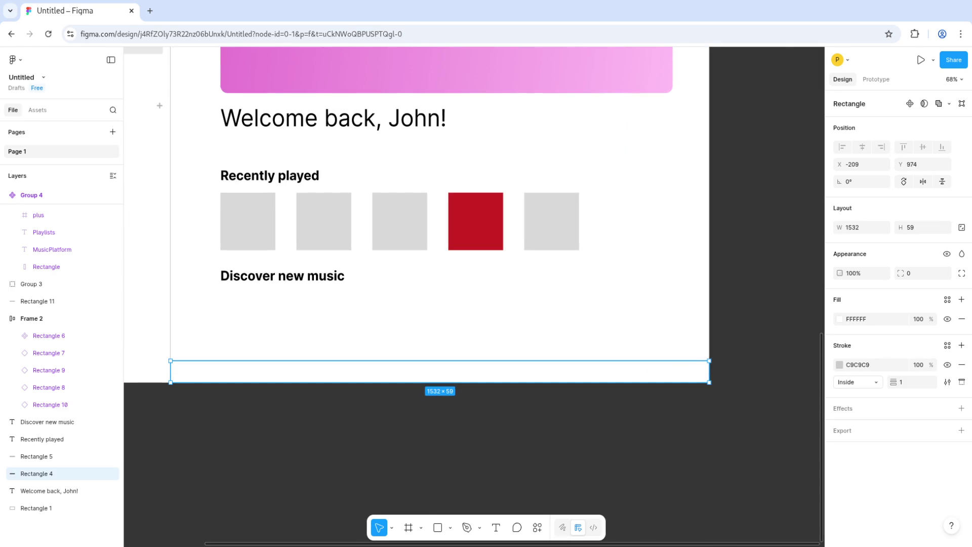
pyautogui.press('Escape')
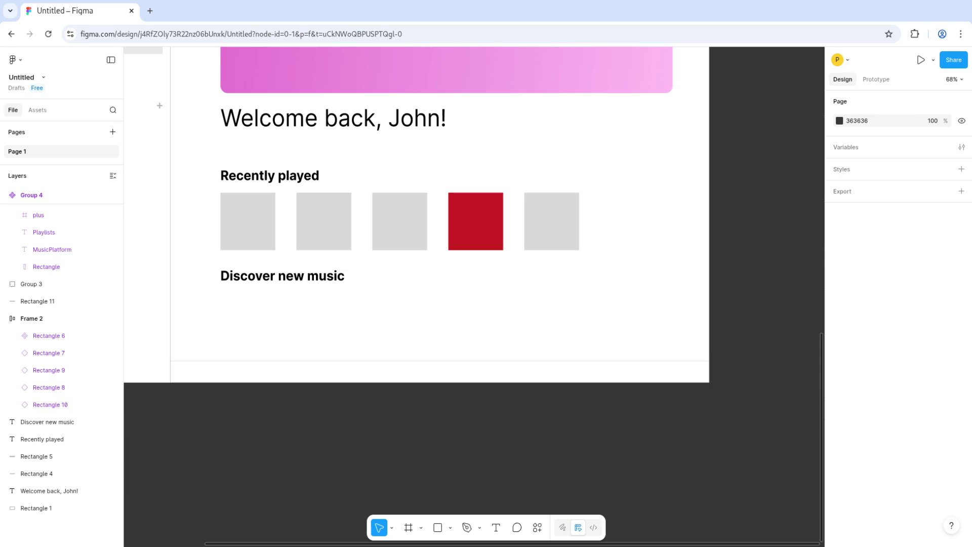
pyautogui.scroll(3, 443, 253)
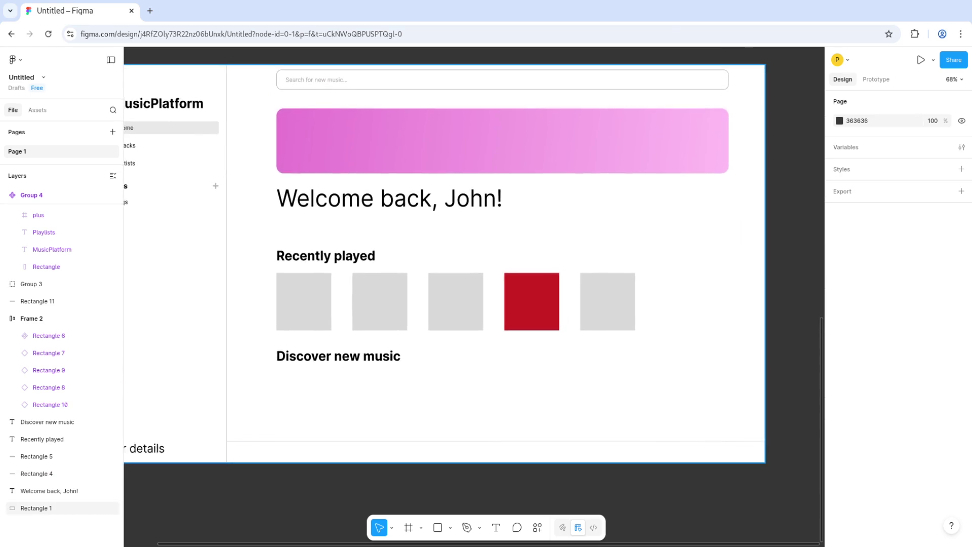
pyautogui.scroll(5, 474, 304)
pyautogui.scroll(2, 474, 304)
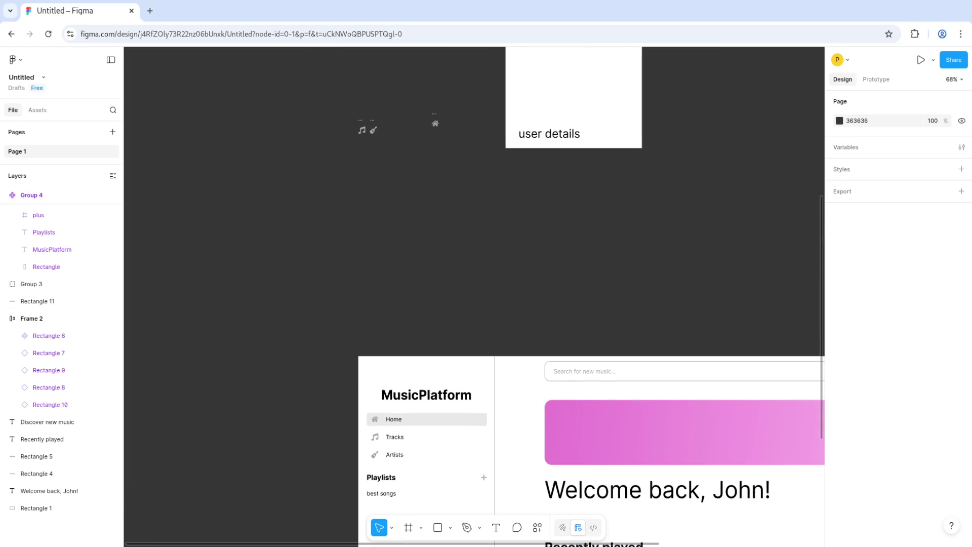
pyautogui.hotkey('ctrl', 'alt', 'p')
# Step: Search Font Awesome icons for 'doub' after 'next' and 'arrow' give no match
pyautogui.click(868, 312)
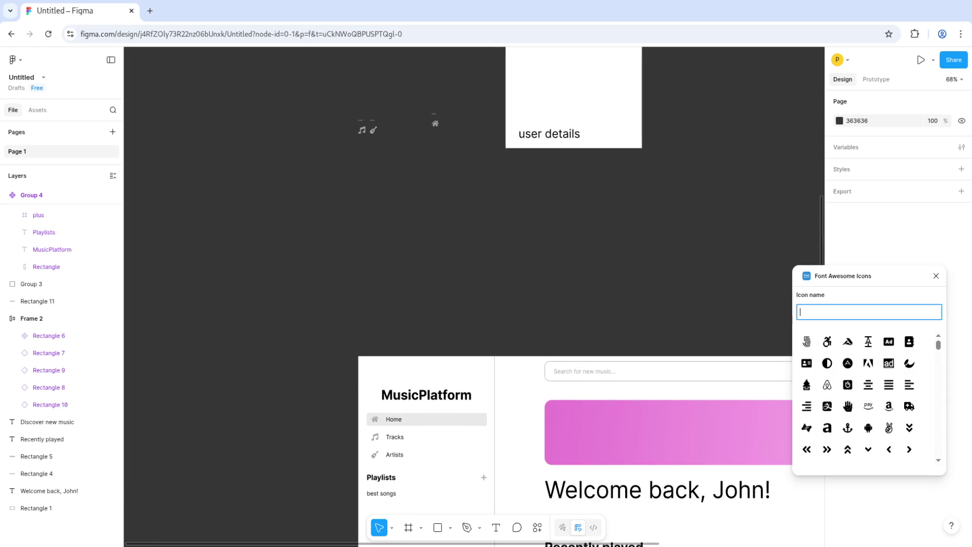
pyautogui.write('next')
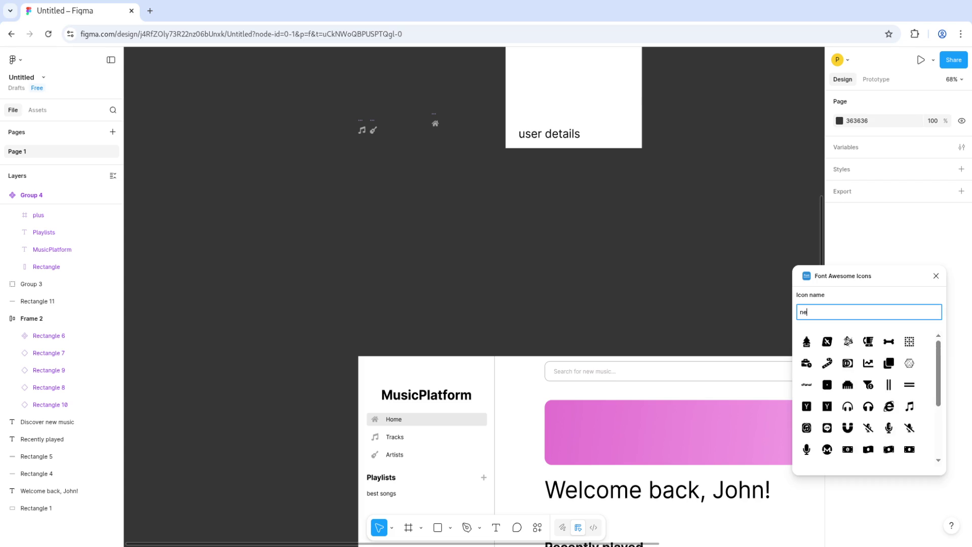
pyautogui.hotkey('ctrl', 'a')
pyautogui.write('arrow')
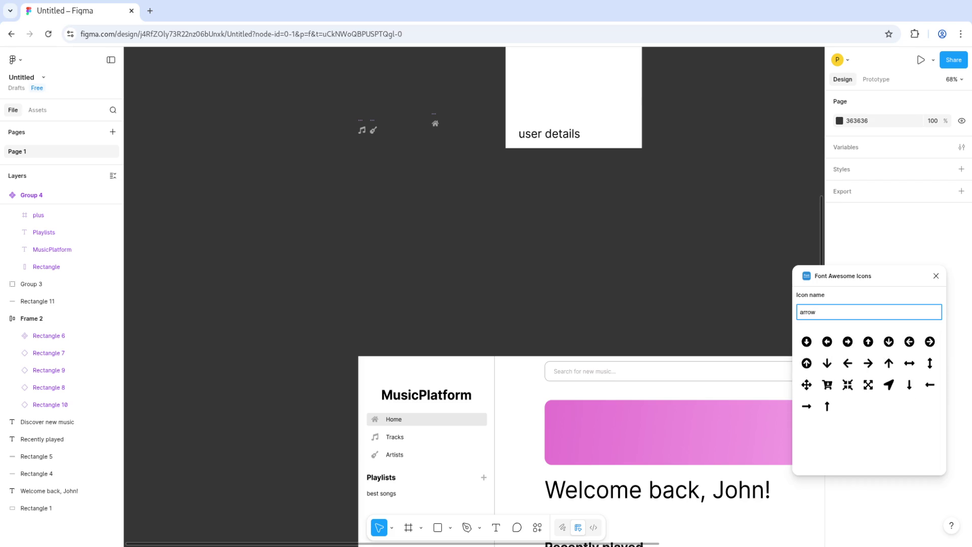
pyautogui.hotkey('ctrl', 'a')
pyautogui.write('doub')
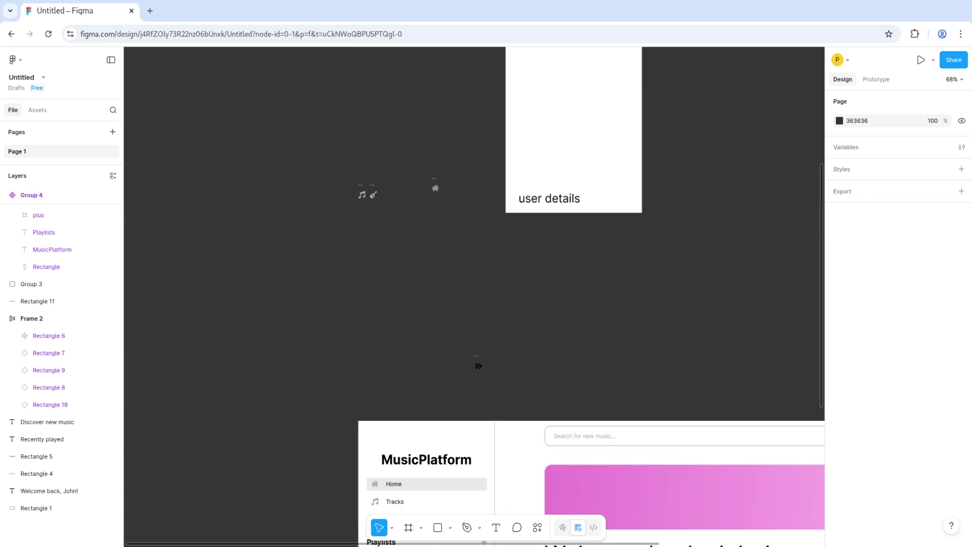
pyautogui.scroll(5, 511, 243)
# Step: Resize the inserted angle-double-right icon to 20×20
pyautogui.click(427, 395)
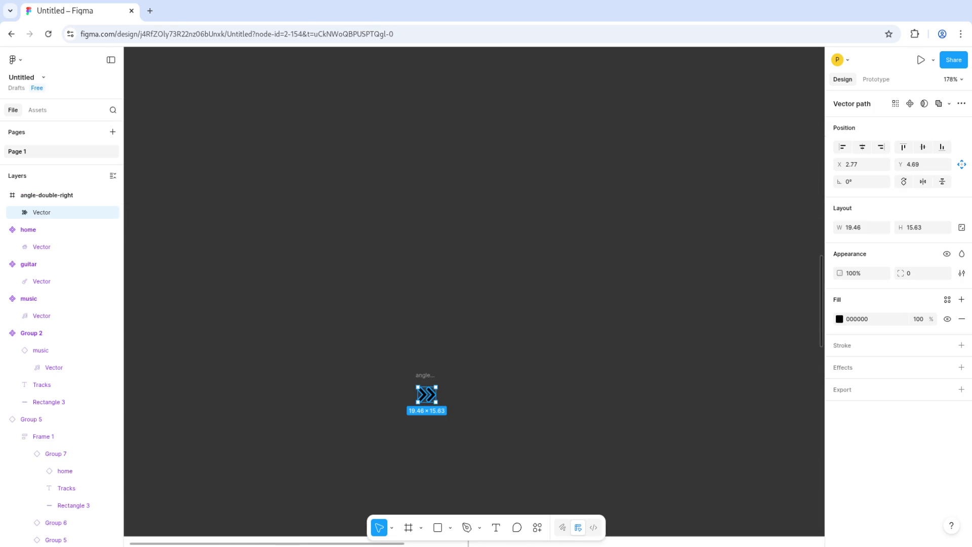
pyautogui.click(47, 195)
pyautogui.click(855, 244)
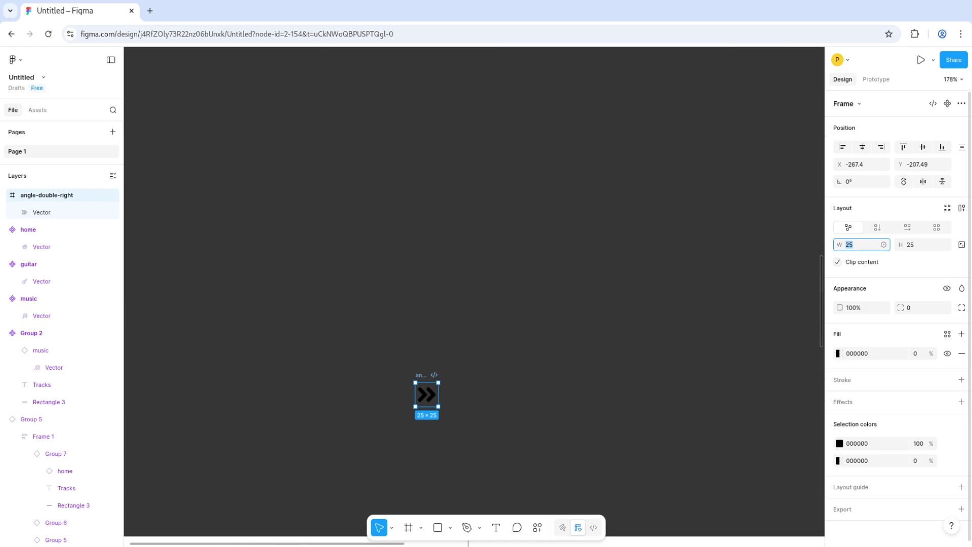
pyautogui.write('20')
pyautogui.press('Tab')
pyautogui.press('Return')
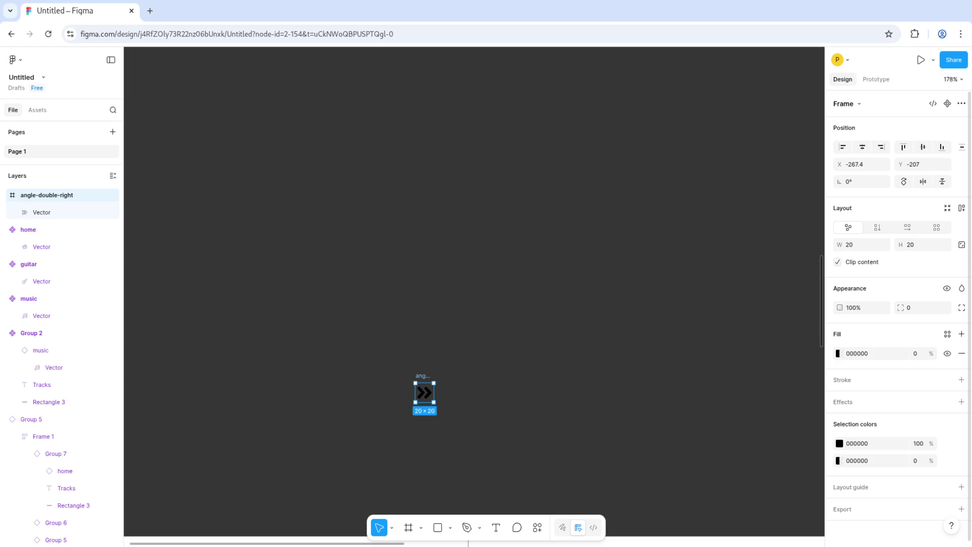
# Step: Change the chevron icon's fill colour to grey A6A6A6
pyautogui.click(839, 443)
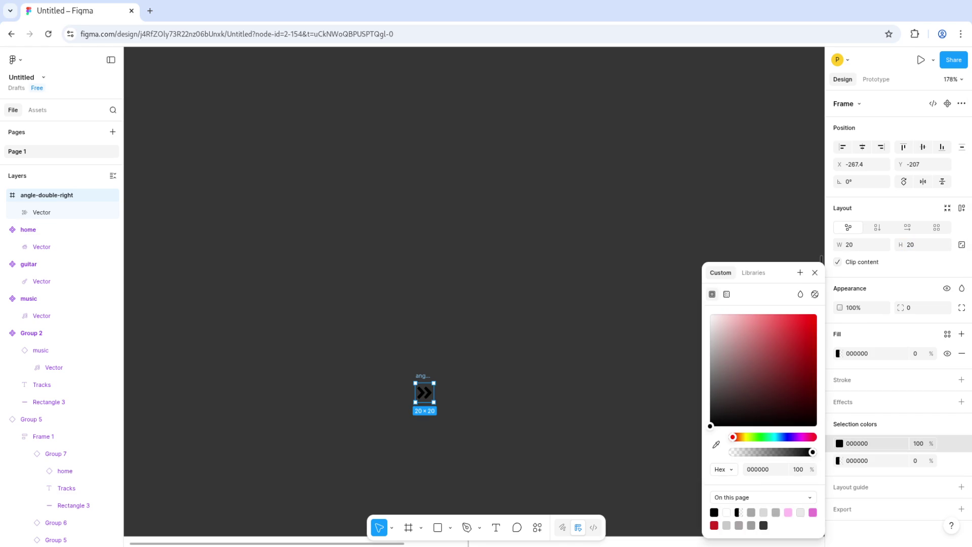
pyautogui.click(764, 512)
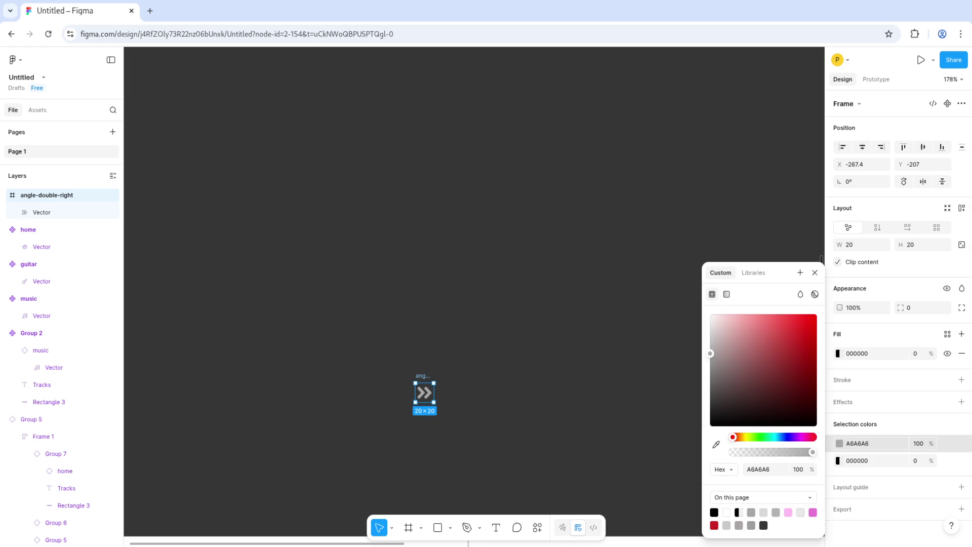
pyautogui.press('Escape')
pyautogui.press('Escape')
pyautogui.click(425, 392)
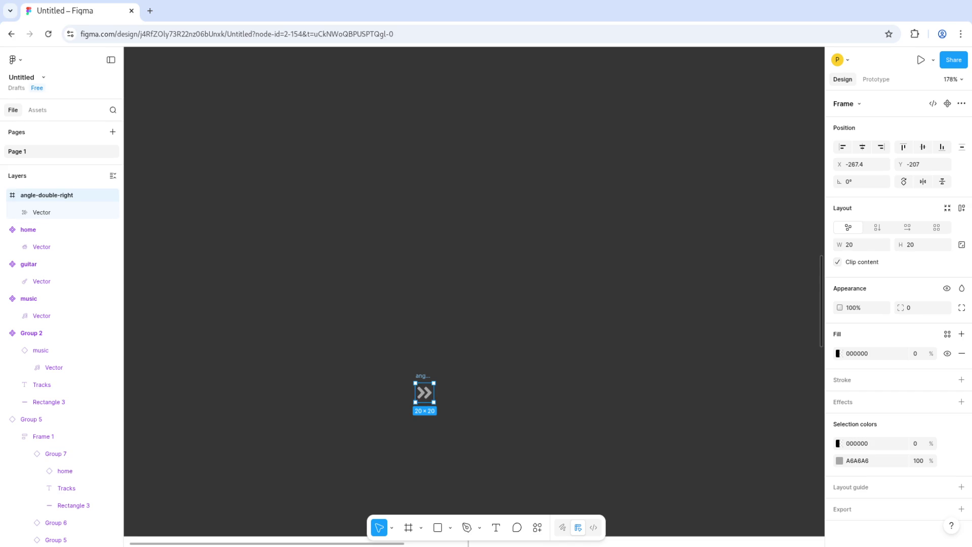
pyautogui.press('Escape')
pyautogui.hotkey('ctrl', 'alt', 'p')
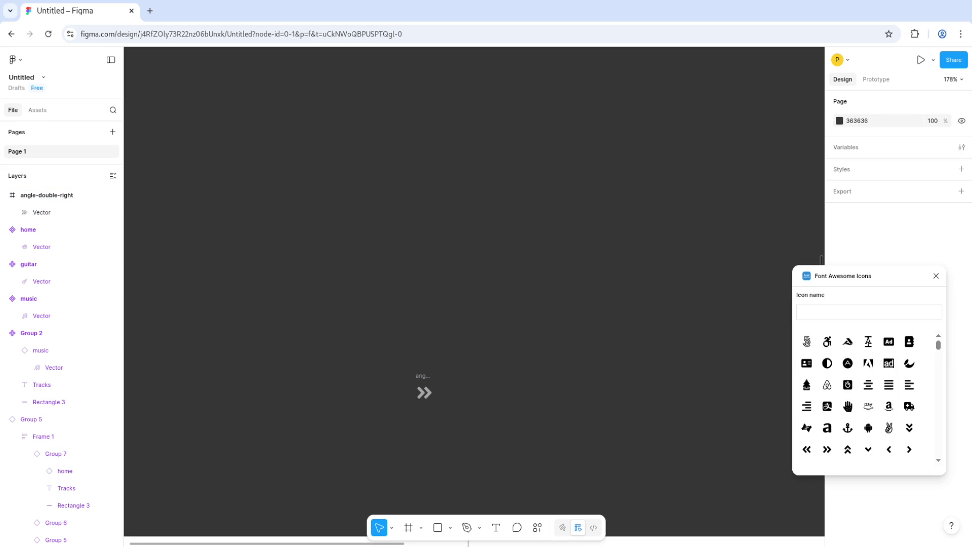
# Step: Insert an angle-double-left icon from a 'double' search, sized 20 and coloured grey A6A6A6
pyautogui.write('double')
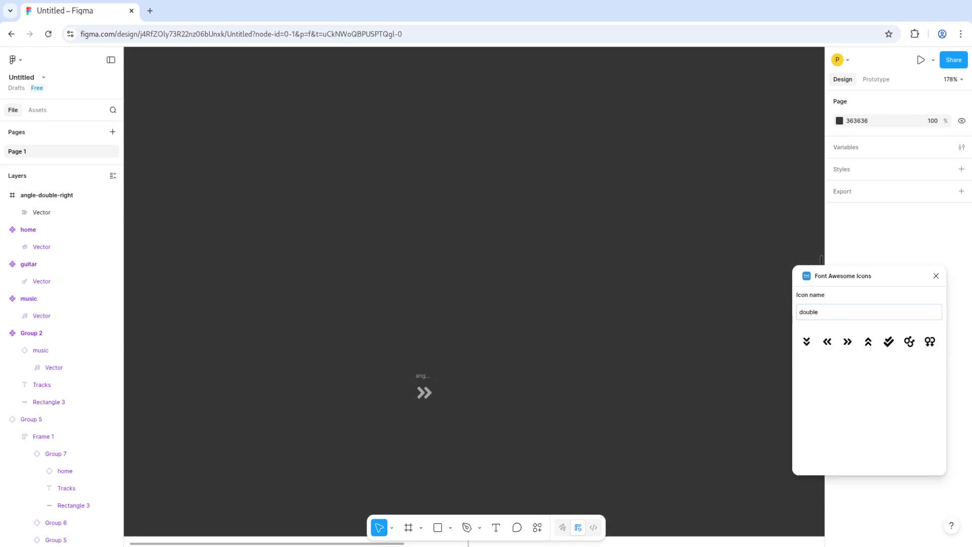
pyautogui.click(826, 341)
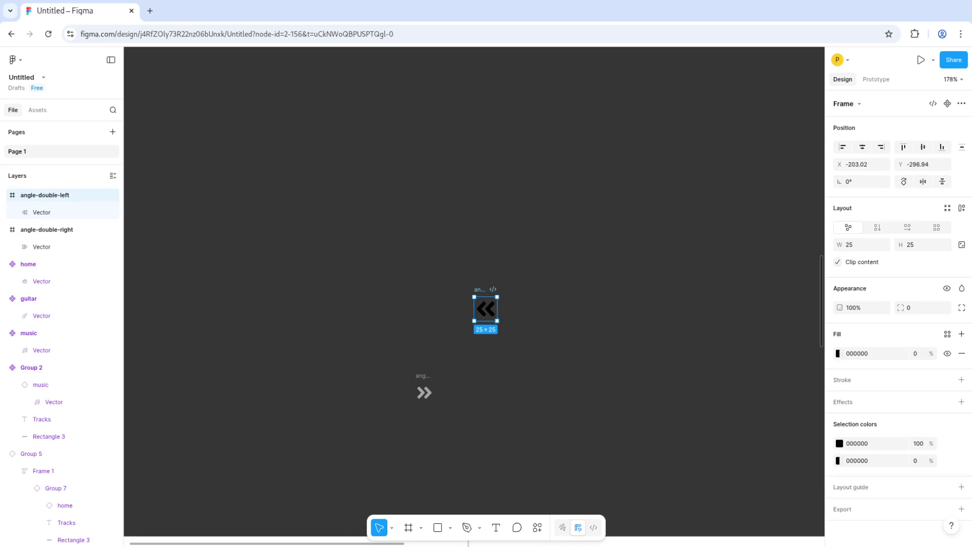
pyautogui.click(861, 244)
pyautogui.write('20')
pyautogui.press('Return')
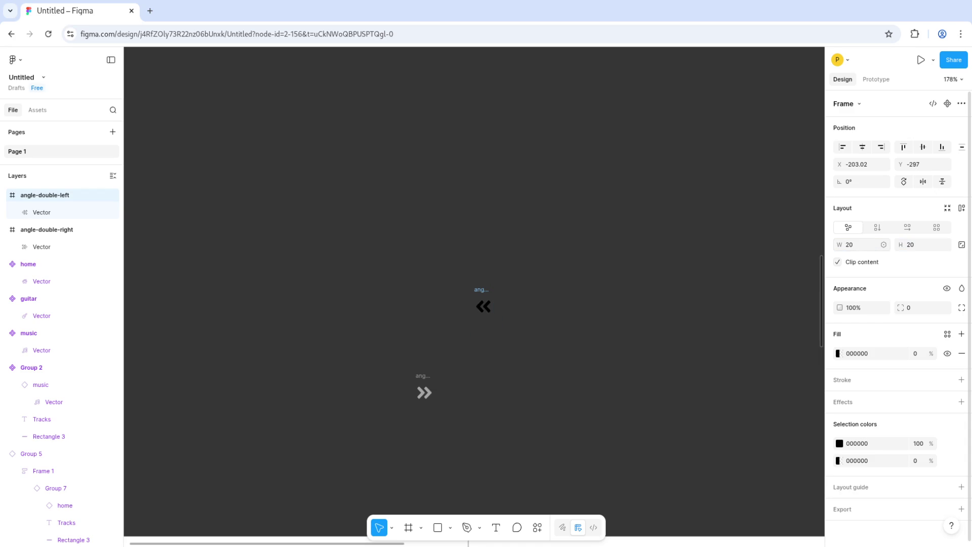
pyautogui.click(839, 443)
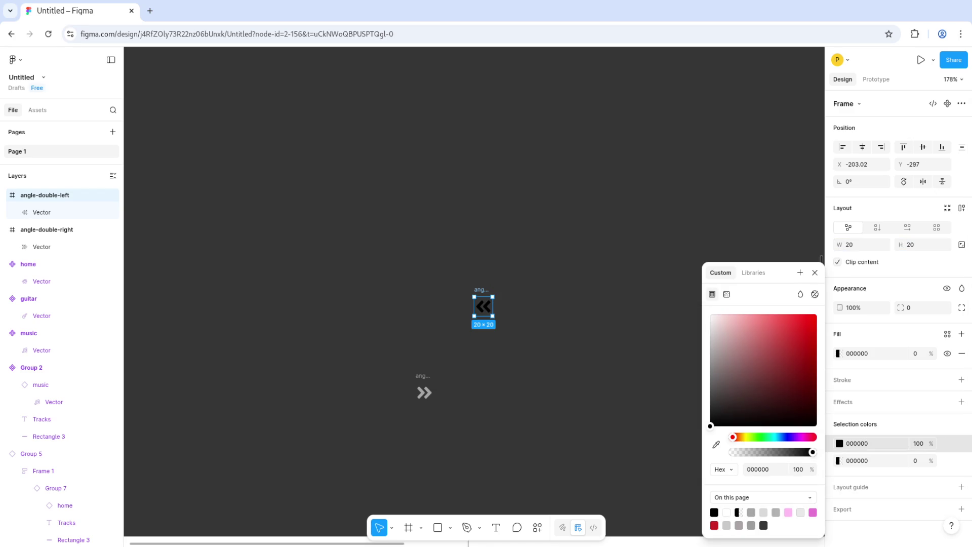
pyautogui.click(751, 512)
pyautogui.click(556, 227)
# Step: Try making both chevrons one combined component, then undo it
pyautogui.click(484, 306)
pyautogui.keyDown('shift'); pyautogui.click(424, 393); pyautogui.keyUp('shift')
pyautogui.rightClick(415, 396)
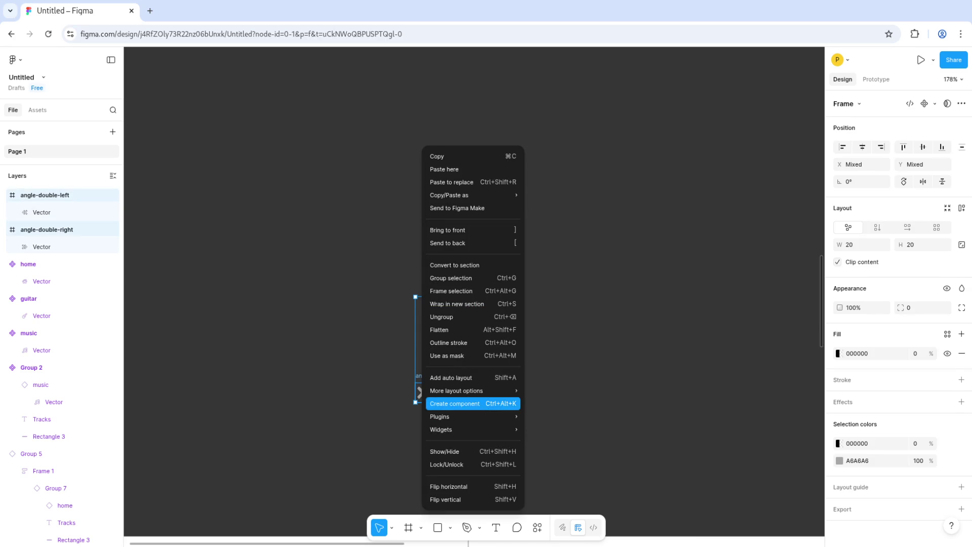
pyautogui.click(441, 403)
pyautogui.hotkey('ctrl', 'z')
pyautogui.press('Escape')
# Step: Make the double-left and double-right chevrons separate components with Ctrl+Alt+K
pyautogui.click(483, 306)
pyautogui.hotkey('ctrl', 'alt', 'k')
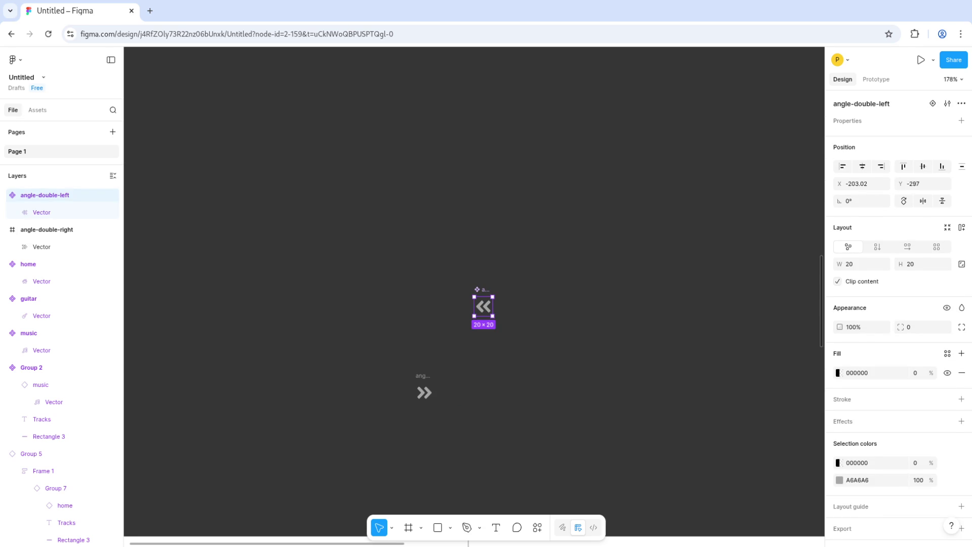
pyautogui.click(424, 392)
pyautogui.hotkey('ctrl', 'alt', 'k')
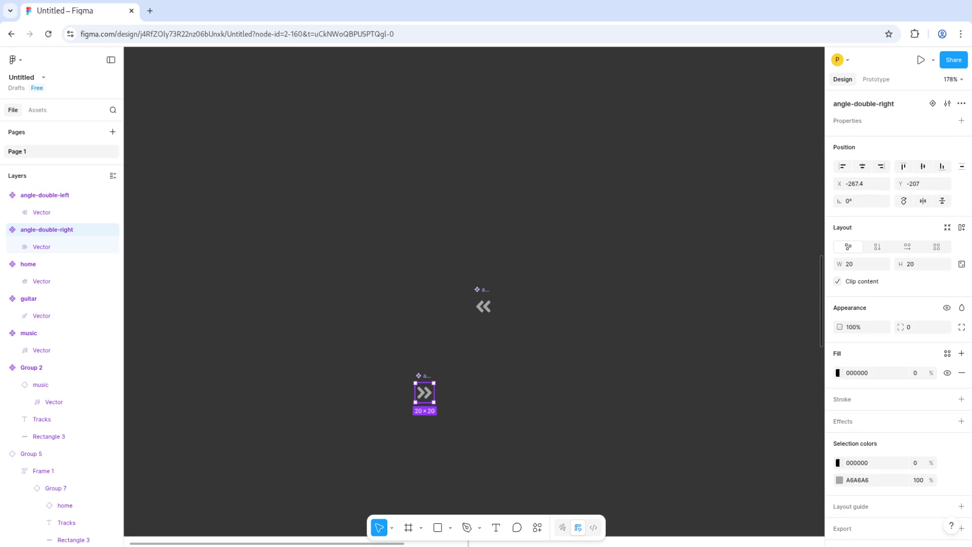
pyautogui.press('Escape')
# Step: Drag an instance of the double-left chevron component into the bottom bar
pyautogui.scroll(-10, 474, 291)
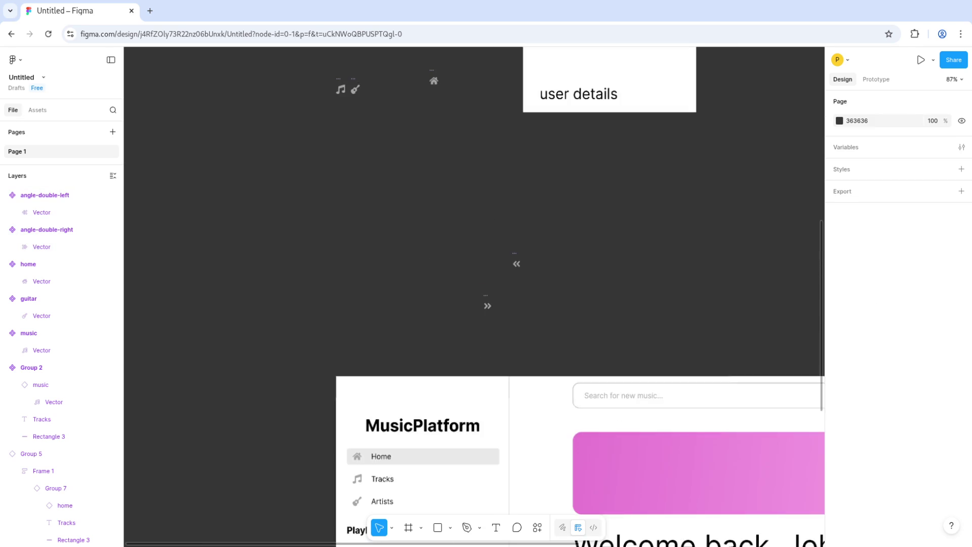
pyautogui.scroll(-7, 345, 92)
pyautogui.scroll(3, 303, 107)
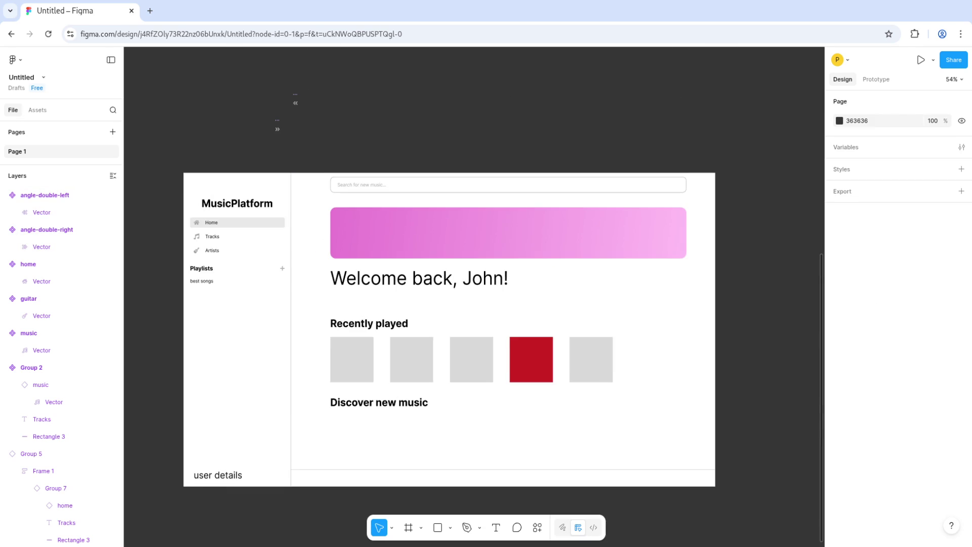
pyautogui.click(295, 103)
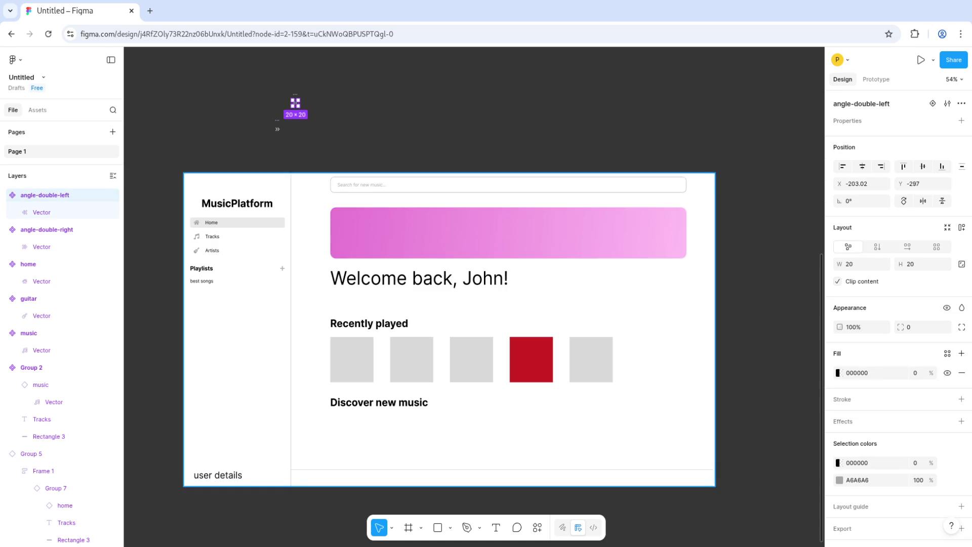
pyautogui.click(501, 477)
pyautogui.click(295, 102)
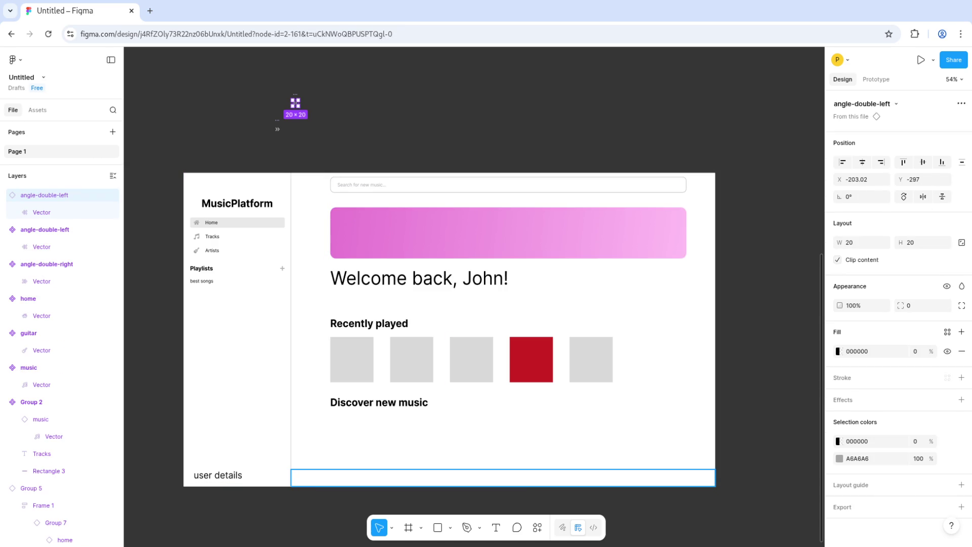
pyautogui.moveTo(295, 103)
pyautogui.mouseDown()
pyautogui.moveTo(471, 469)
pyautogui.moveTo(486, 479)
pyautogui.mouseUp()
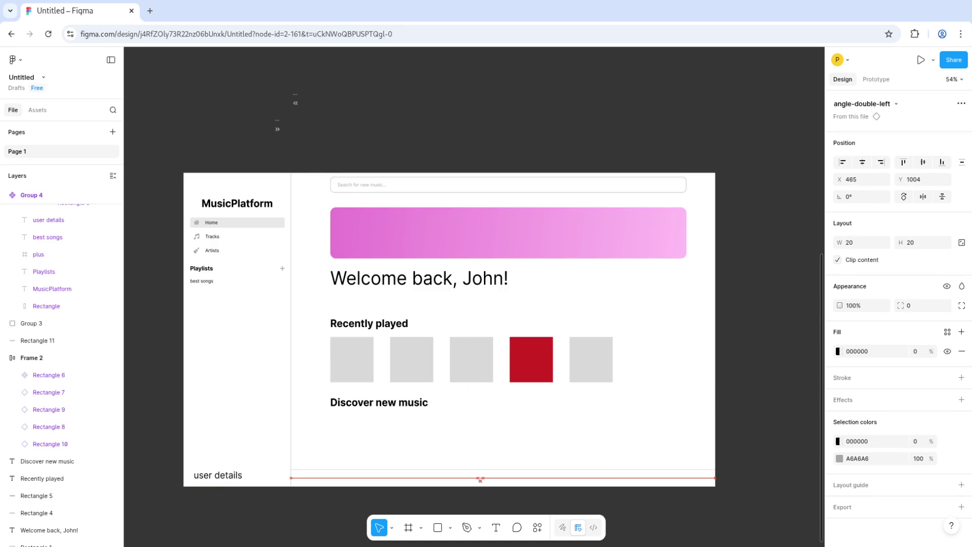
# Step: Drag an instance of the double-right chevron component into the bottom bar
pyautogui.keyDown('ctrl'); pyautogui.scroll(5, 481, 479); pyautogui.keyUp('ctrl')
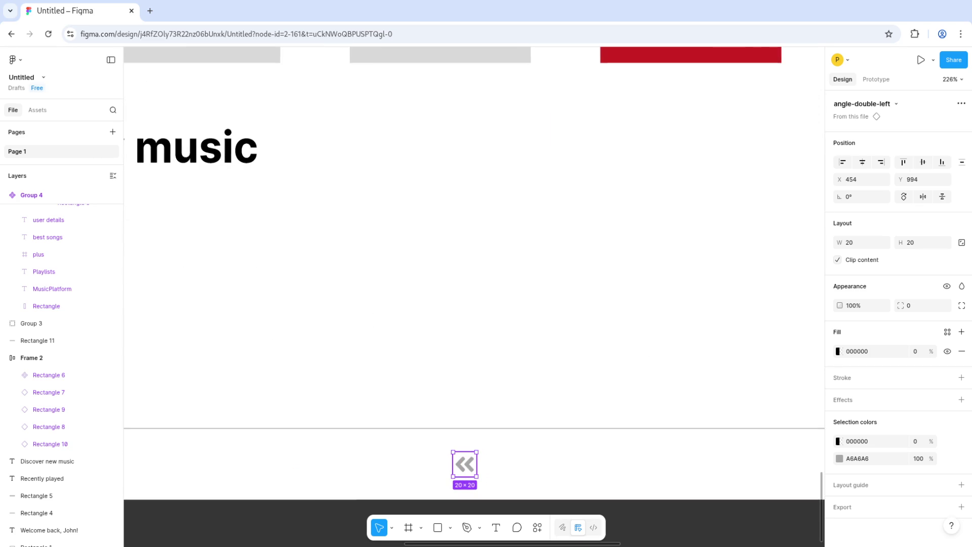
pyautogui.click(36, 508)
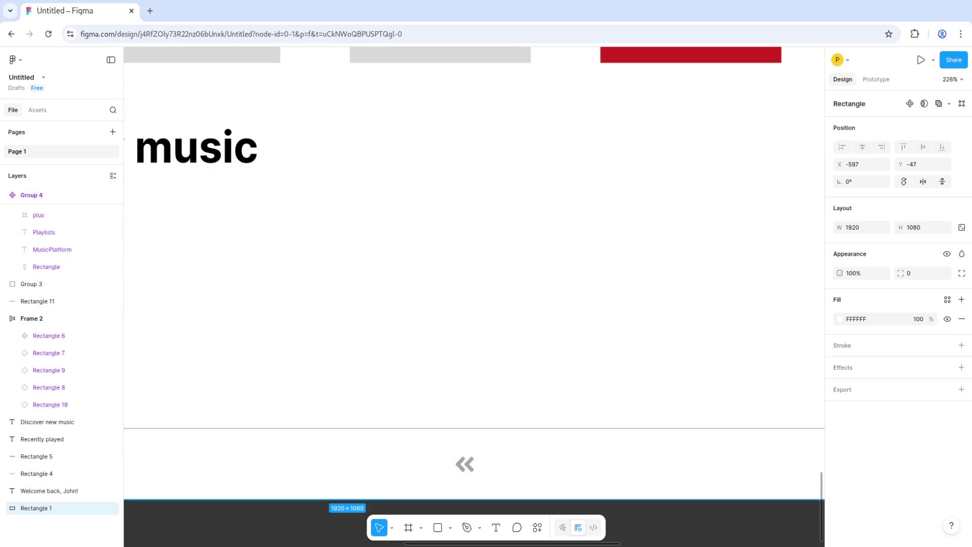
pyautogui.scroll(5, 290, 132)
pyautogui.hscroll(-3, 290, 133)
pyautogui.click(290, 132)
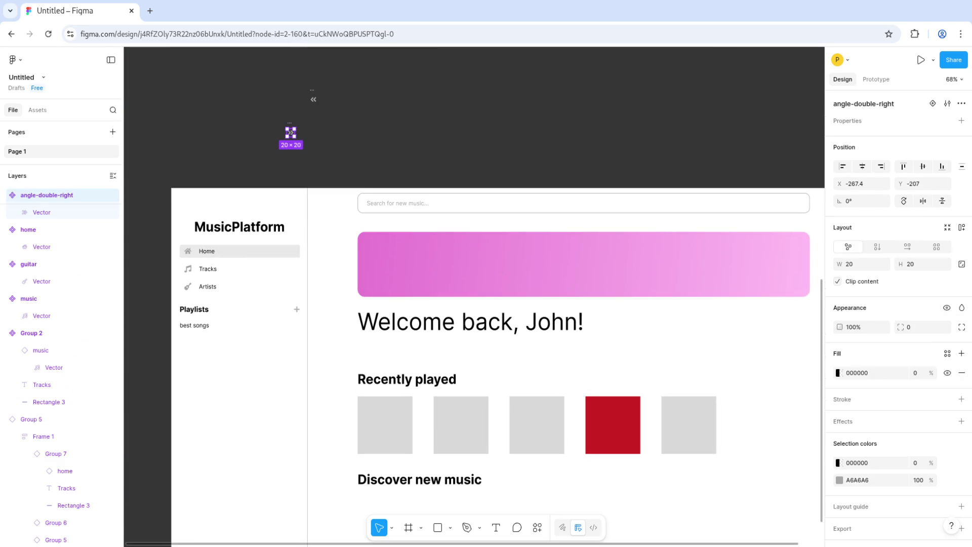
pyautogui.scroll(-5, 291, 132)
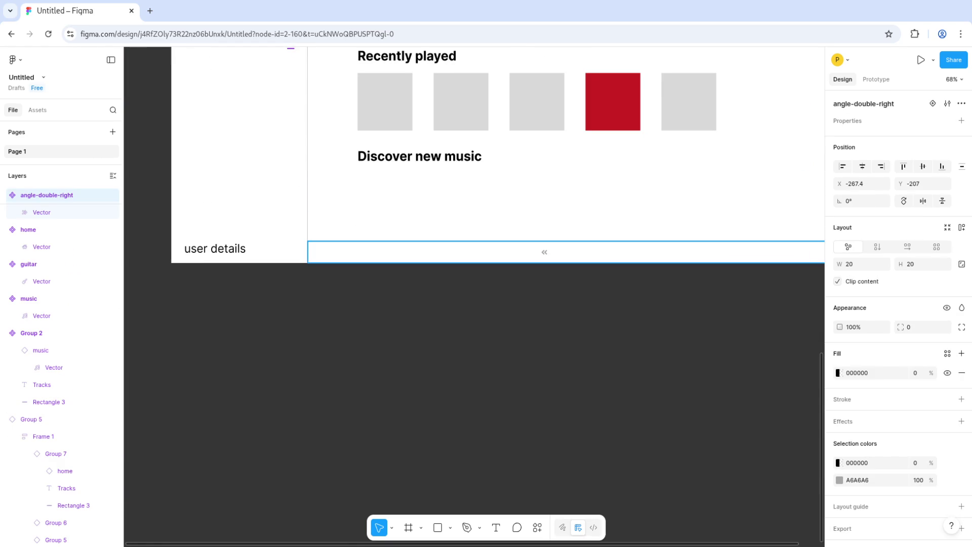
pyautogui.moveTo(290, 49)
pyautogui.mouseDown()
pyautogui.moveTo(472, 297)
pyautogui.moveTo(464, 297)
pyautogui.moveTo(657, 223)
pyautogui.mouseUp()
pyautogui.scroll(5, 473, 297)
pyautogui.press('Escape')
# Step: Enlarge both chevron instances in the bar to 32×32
pyautogui.scroll(2, 357, 321)
pyautogui.hscroll(5, 358, 321)
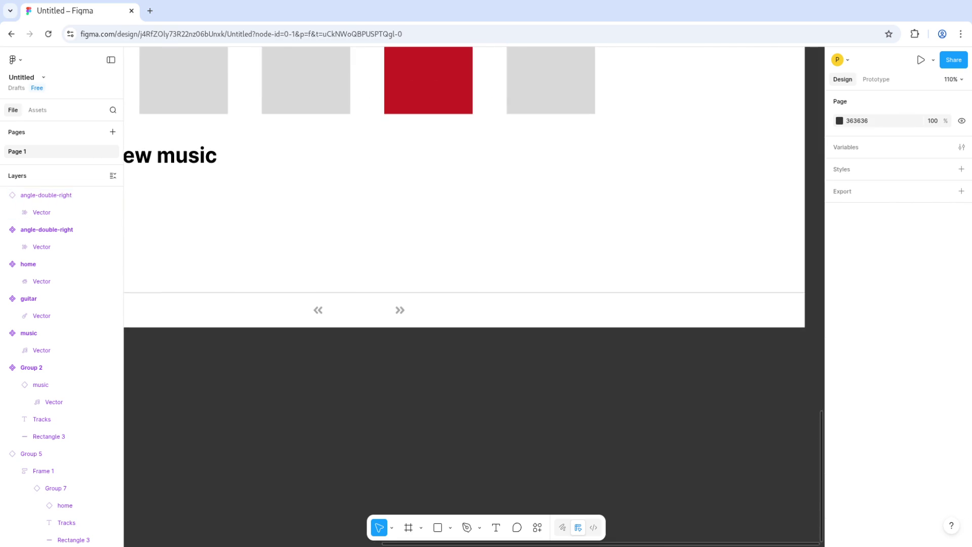
pyautogui.keyDown('ctrl'); pyautogui.scroll(5, 357, 321); pyautogui.keyUp('ctrl')
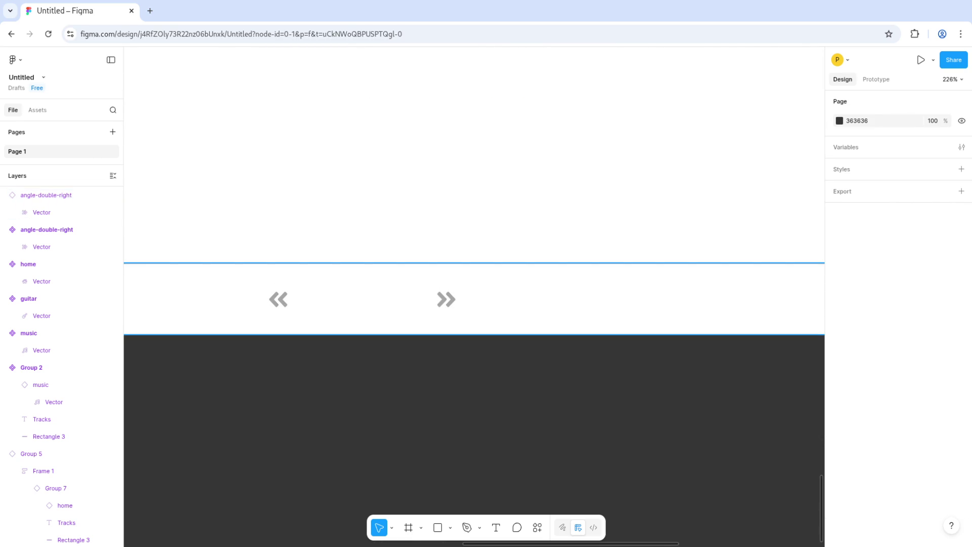
pyautogui.click(279, 299)
pyautogui.moveTo(289, 287)
pyautogui.mouseDown()
pyautogui.moveTo(303, 273)
pyautogui.moveTo(294, 281)
pyautogui.mouseUp()
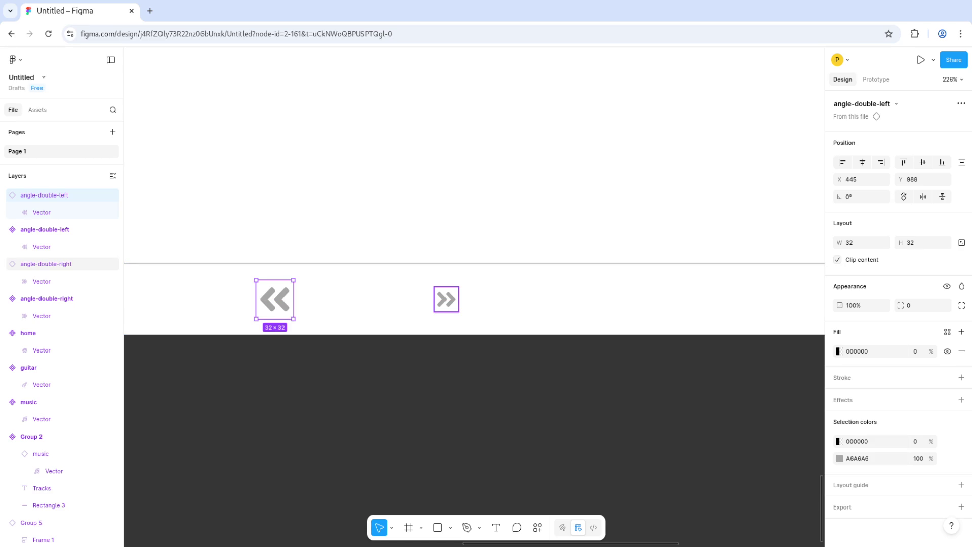
pyautogui.click(445, 299)
pyautogui.moveTo(458, 287)
pyautogui.mouseDown()
pyautogui.moveTo(470, 275)
pyautogui.moveTo(429, 299)
pyautogui.mouseUp()
pyautogui.press('Escape')
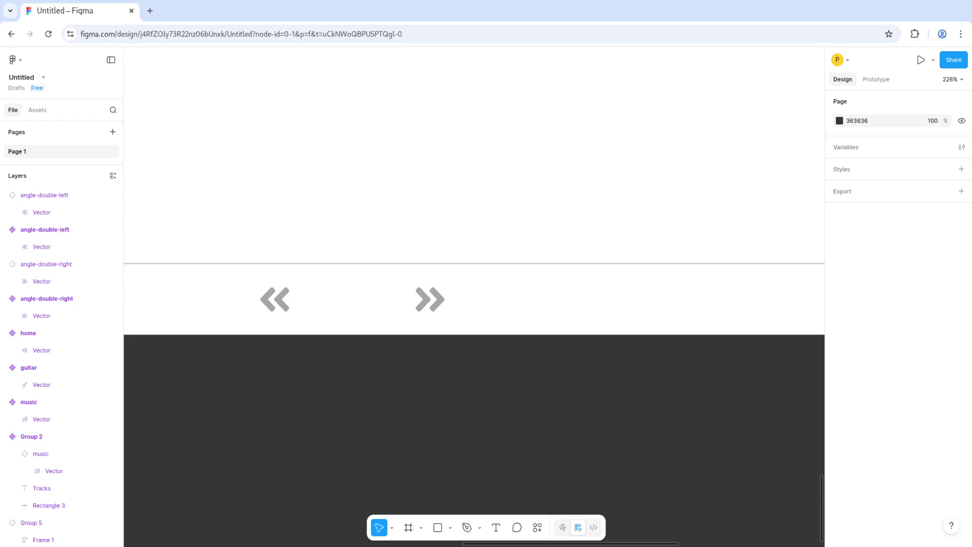
# Step: Raise both chevrons slightly so they line up along the bar
pyautogui.click(275, 298)
pyautogui.moveTo(274, 298); pyautogui.dragTo(274, 291)
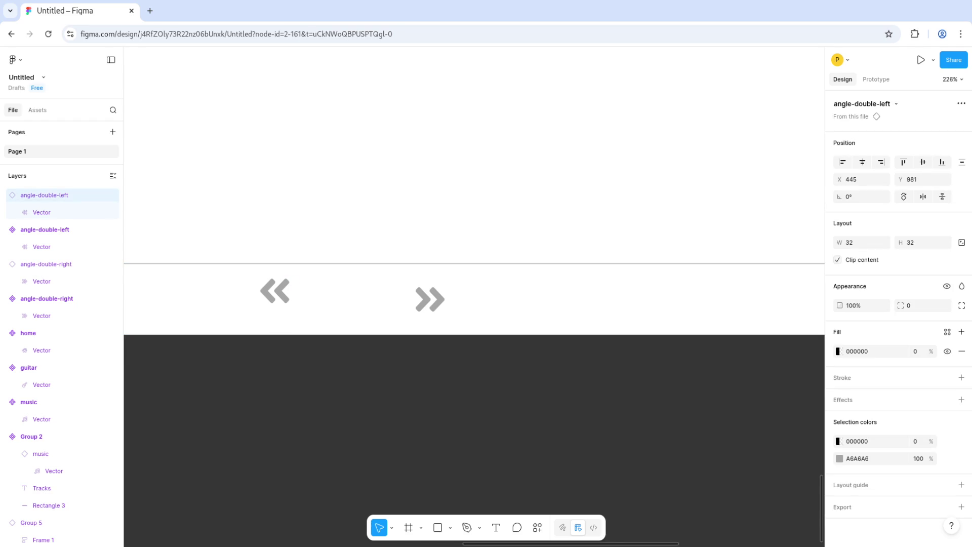
pyautogui.moveTo(430, 298); pyautogui.dragTo(430, 290)
pyautogui.press('Escape')
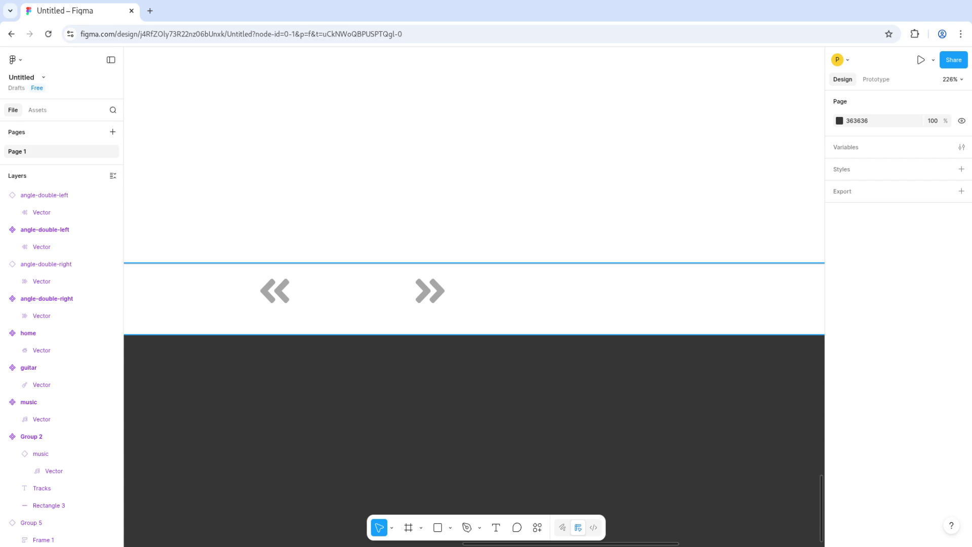
pyautogui.hscroll(-5, 474, 304)
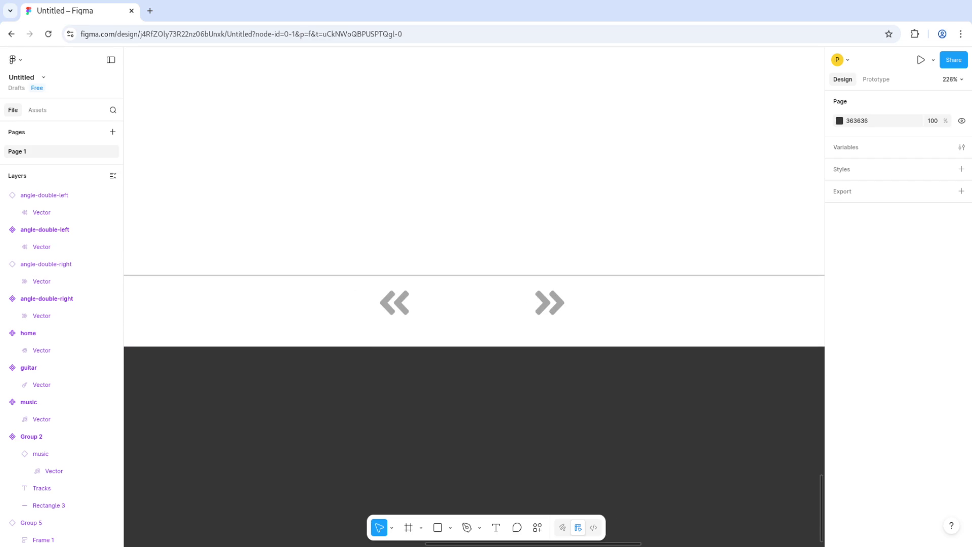
pyautogui.press('r')
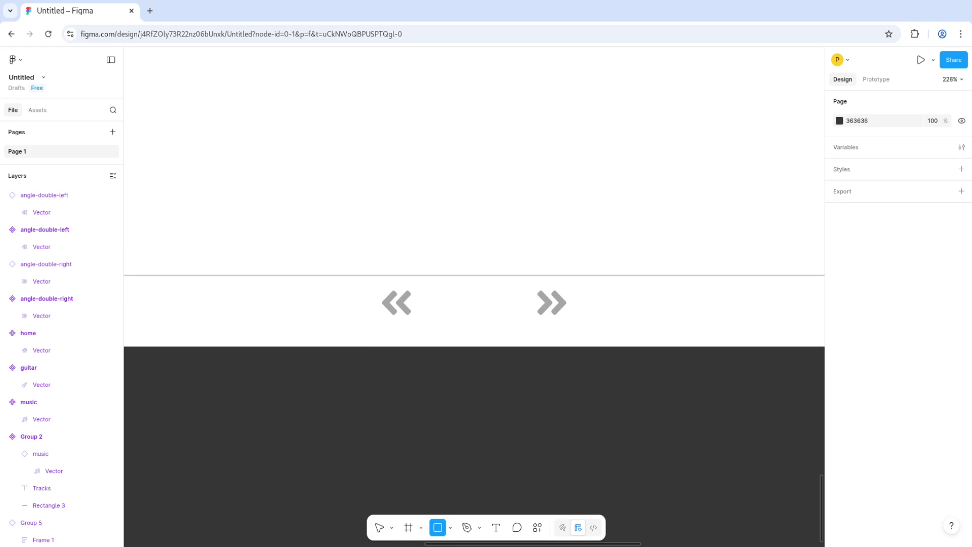
pyautogui.scroll(-5, 380, 391)
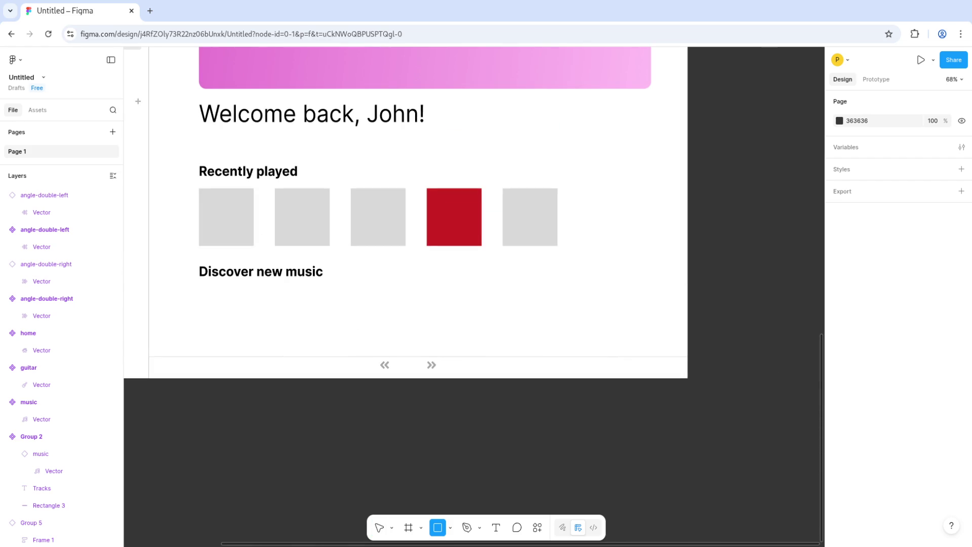
# Step: Draw a thin bar along the frame's bottom and shorten it to 914 wide
pyautogui.moveTo(149, 371)
pyautogui.mouseDown()
pyautogui.moveTo(441, 383)
pyautogui.moveTo(686, 373)
pyautogui.moveTo(517, 374)
pyautogui.mouseUp()
pyautogui.scroll(5, 683, 374)
pyautogui.hscroll(-5, 517, 375)
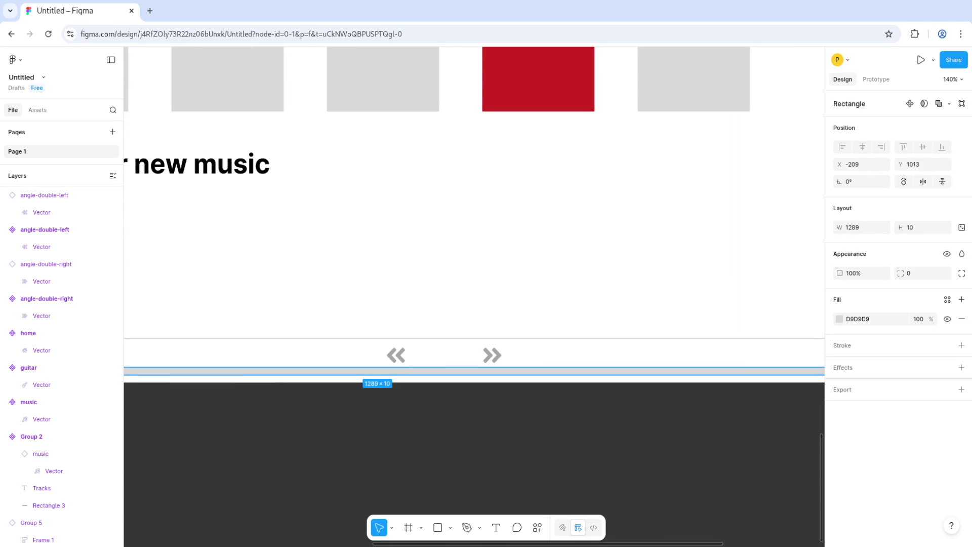
pyautogui.scroll(-5, 406, 395)
pyautogui.hscroll(-5, 406, 395)
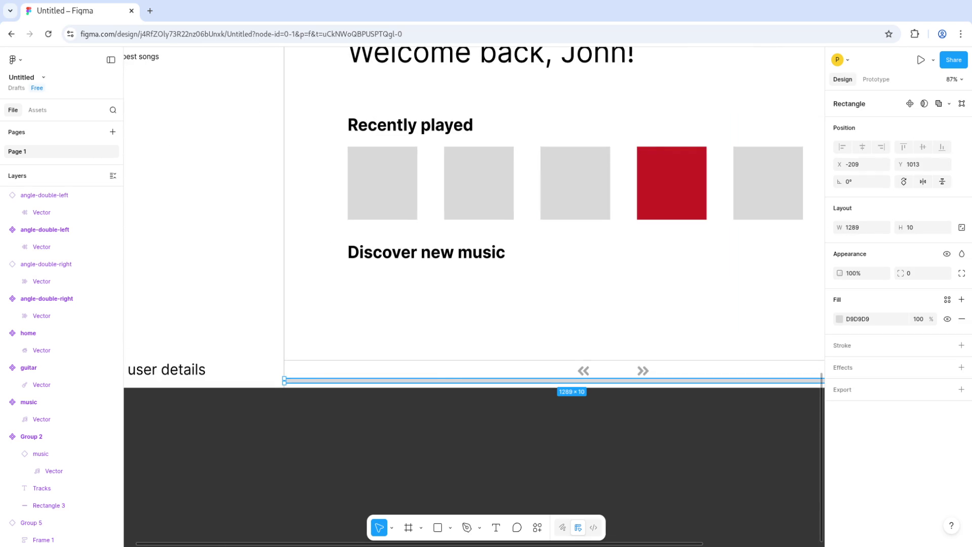
pyautogui.moveTo(284, 381); pyautogui.dragTo(451, 380)
pyautogui.hscroll(5, 473, 222)
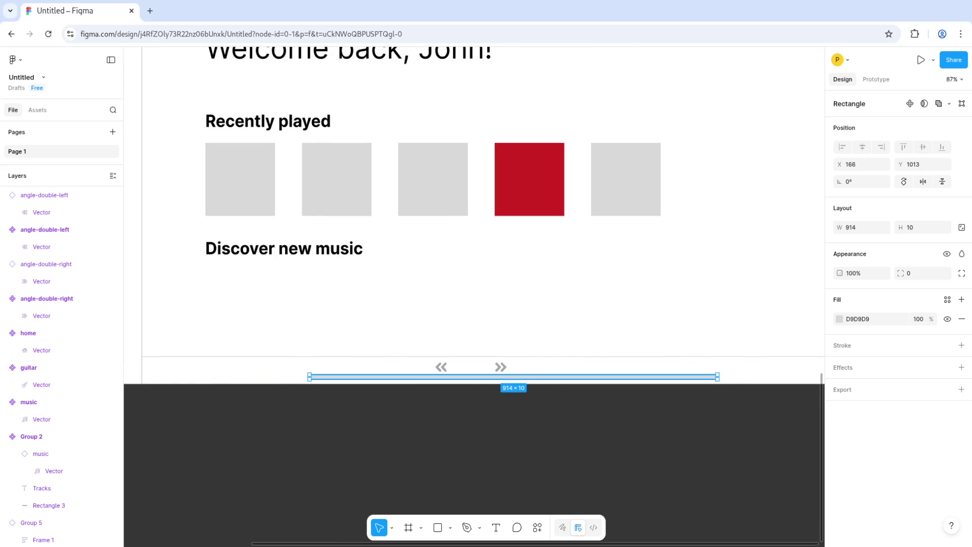
# Step: Move the bottom bar with its thin bar and chevrons below the dashboard
pyautogui.click(633, 366)
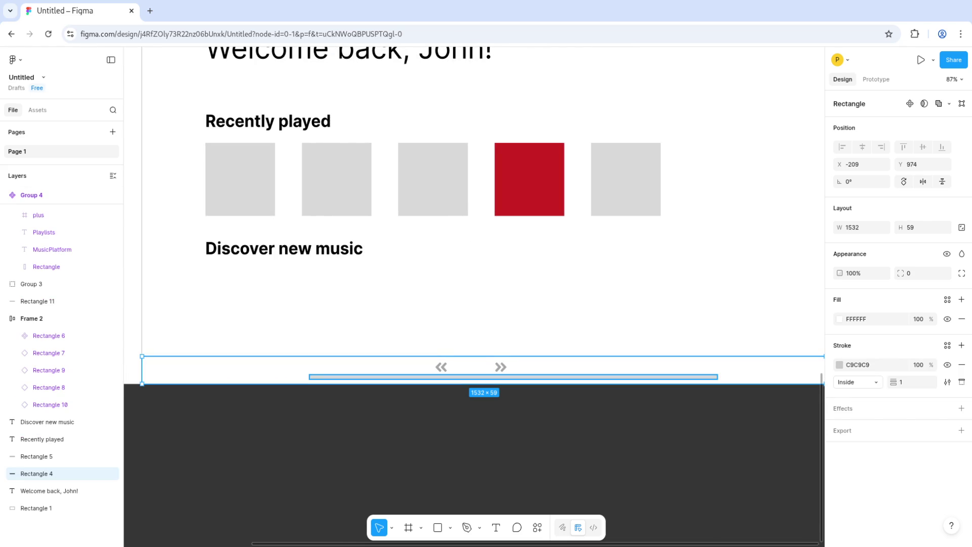
pyautogui.moveTo(304, 360); pyautogui.dragTo(450, 381)
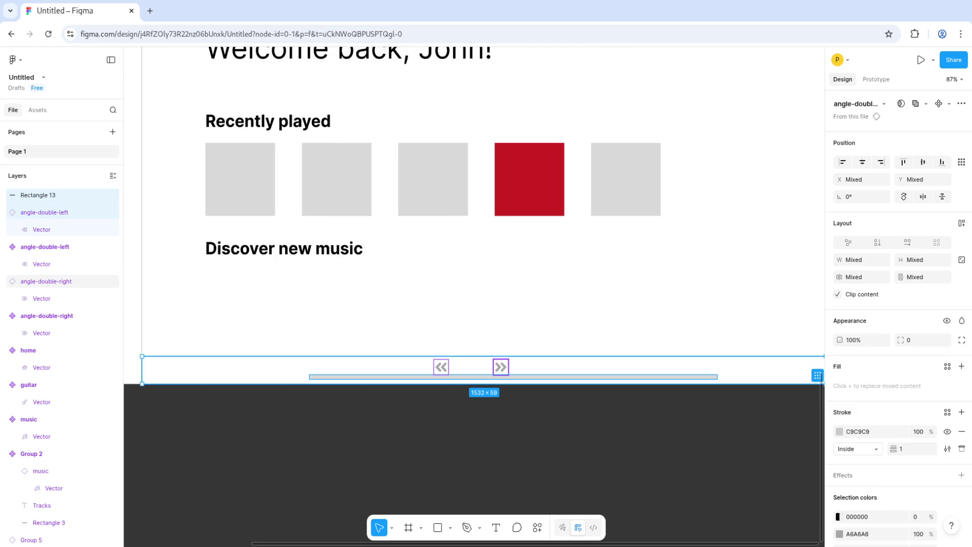
pyautogui.keyDown('shift'); pyautogui.click(501, 366); pyautogui.keyUp('shift')
pyautogui.moveTo(500, 366); pyautogui.dragTo(508, 431)
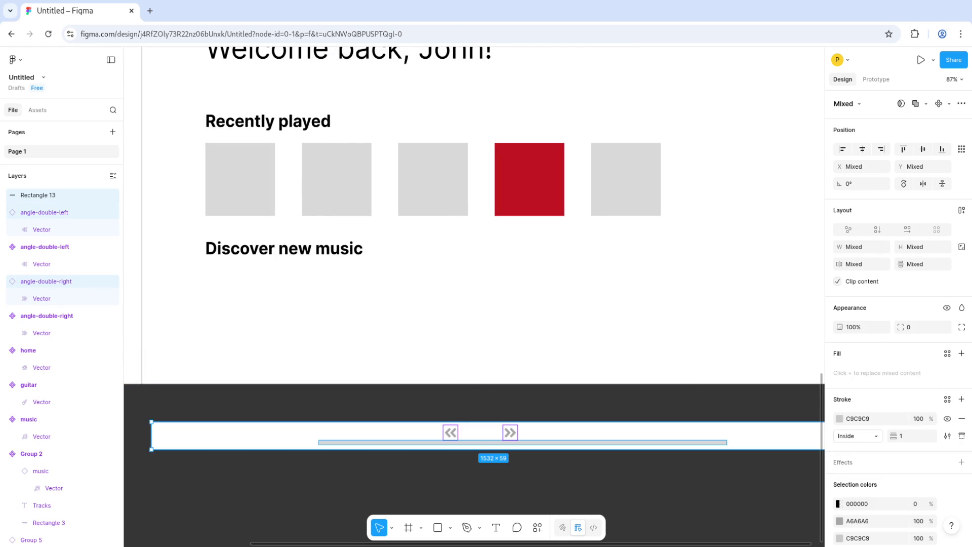
pyautogui.press('Escape')
pyautogui.keyDown('ctrl'); pyautogui.scroll(-5, 448, 349); pyautogui.keyUp('ctrl')
pyautogui.moveTo(492, 396); pyautogui.dragTo(485, 395)
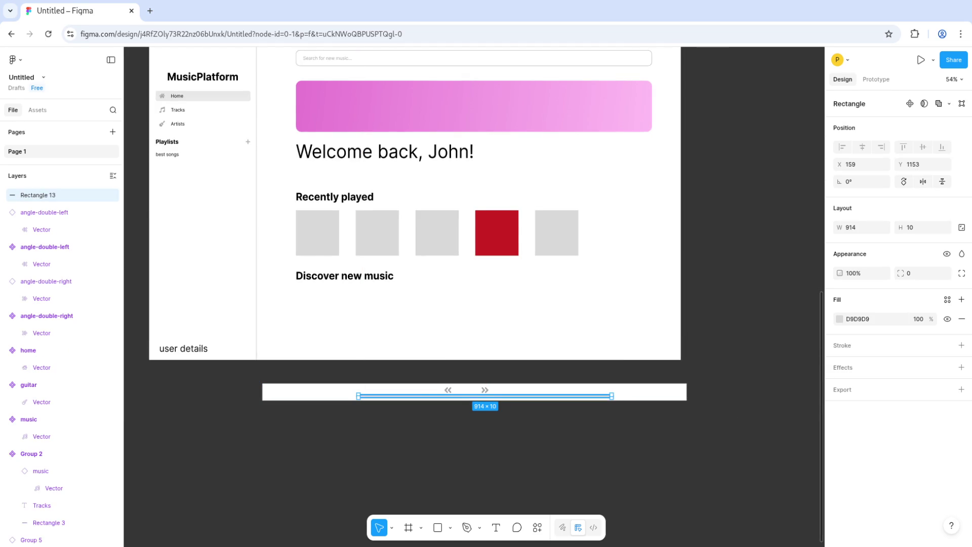
pyautogui.hscroll(2, 485, 395)
pyautogui.press('Escape')
# Step: Place the chevrons above the thin bar, make it 7 px tall, and shift the white band left
pyautogui.moveTo(408, 386)
pyautogui.mouseDown()
pyautogui.moveTo(411, 375)
pyautogui.moveTo(445, 386)
pyautogui.moveTo(446, 373)
pyautogui.mouseUp()
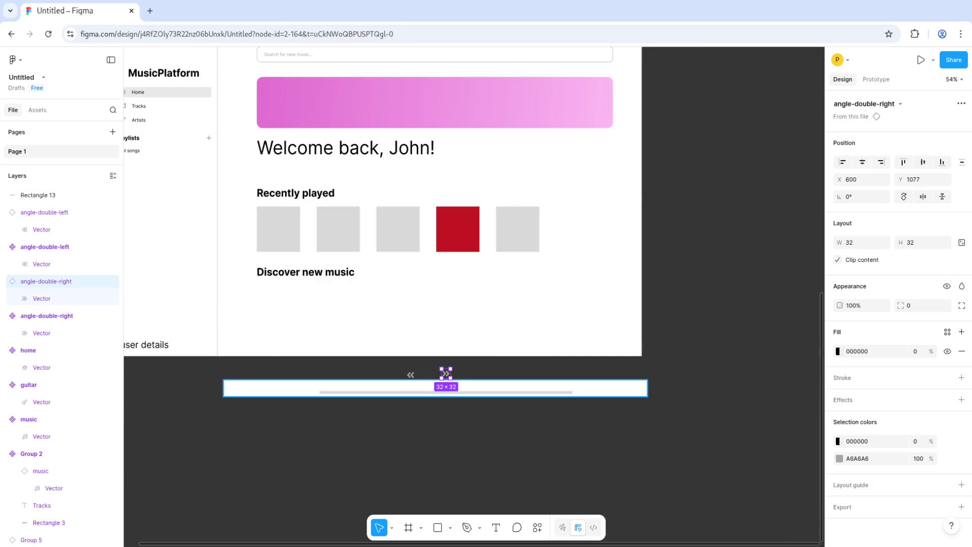
pyautogui.click(446, 392)
pyautogui.scroll(5, 457, 398)
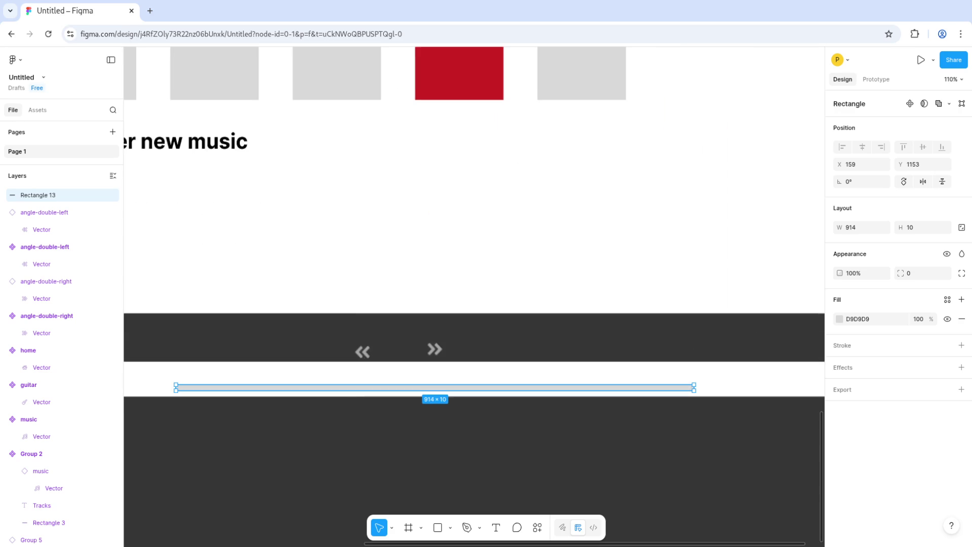
pyautogui.moveTo(458, 389); pyautogui.dragTo(457, 387)
pyautogui.click(361, 375)
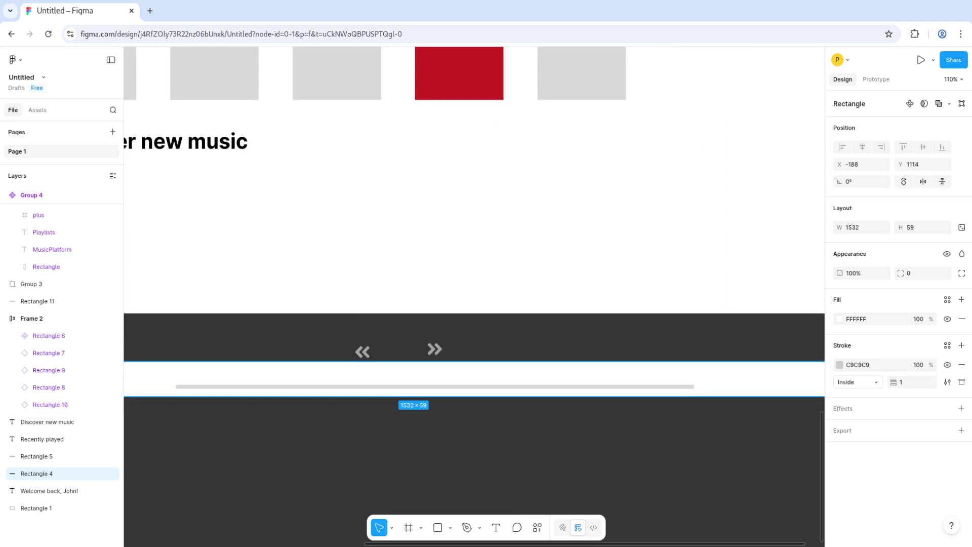
pyautogui.moveTo(362, 377); pyautogui.dragTo(349, 378)
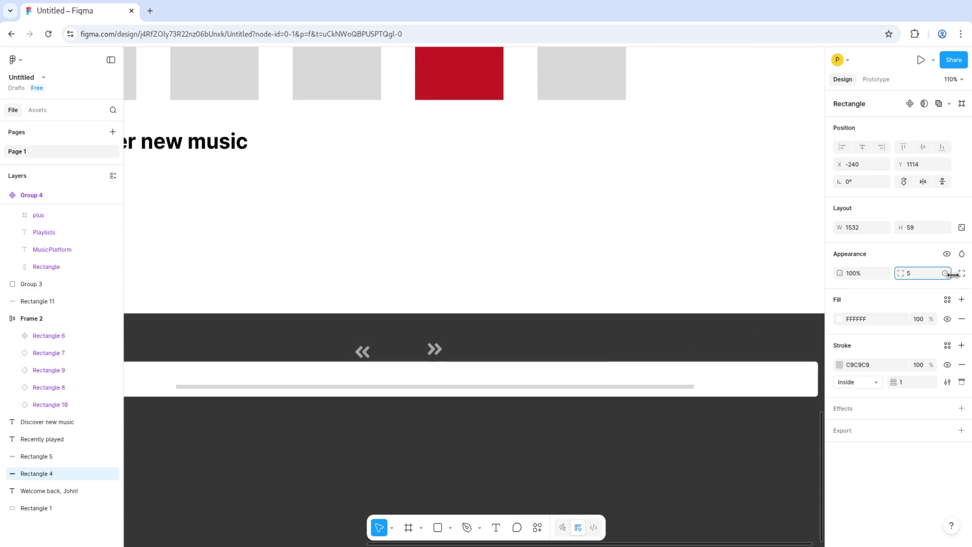
# Step: Give the thin grey bar a 2 px corner radius
pyautogui.click(435, 387)
pyautogui.click(911, 273)
pyautogui.write('2')
pyautogui.press('Return')
pyautogui.click(456, 372)
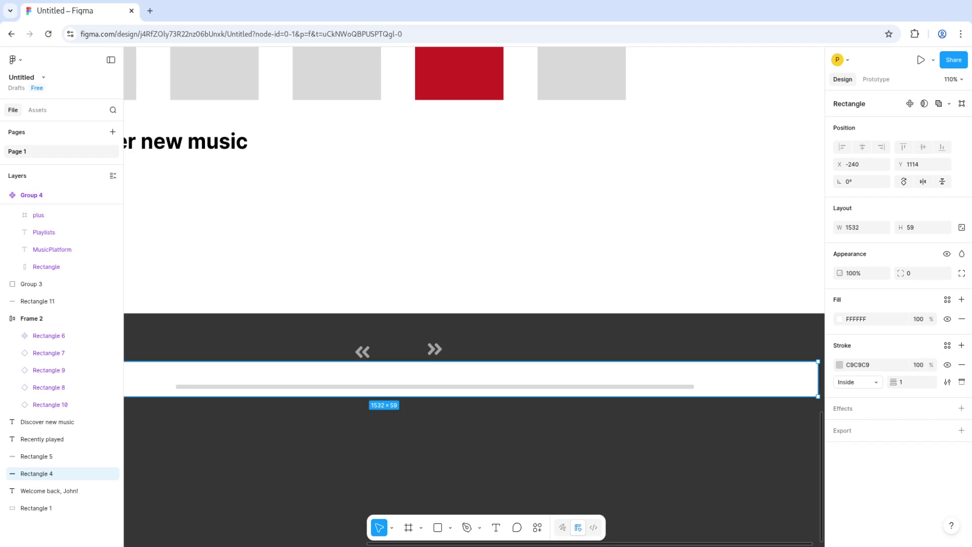
pyautogui.press('Escape')
pyautogui.scroll(-5, 494, 347)
pyautogui.click(485, 367)
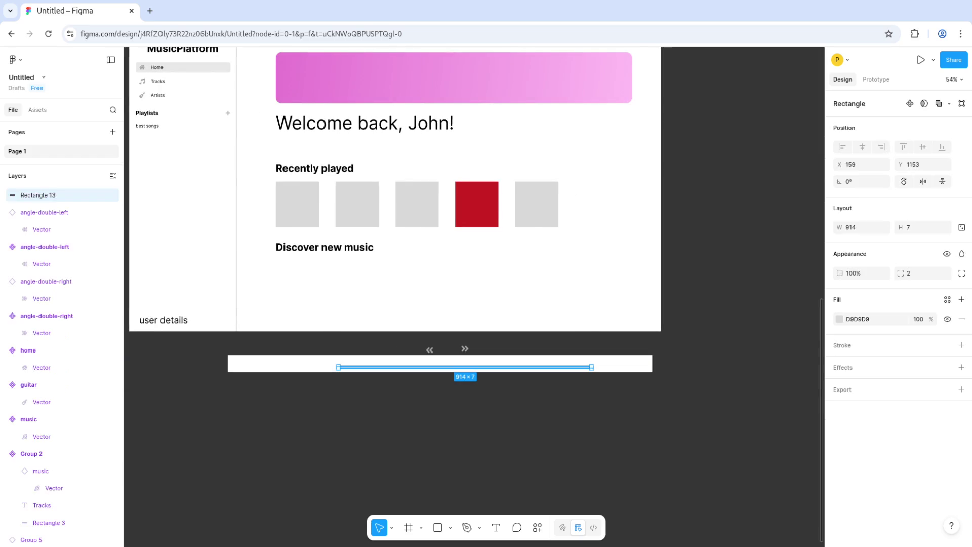
# Step: Wrap Rectangle 13 and Rectangle 4 in a new frame, Frame 3, via Frame selection
pyautogui.rightClick(486, 367)
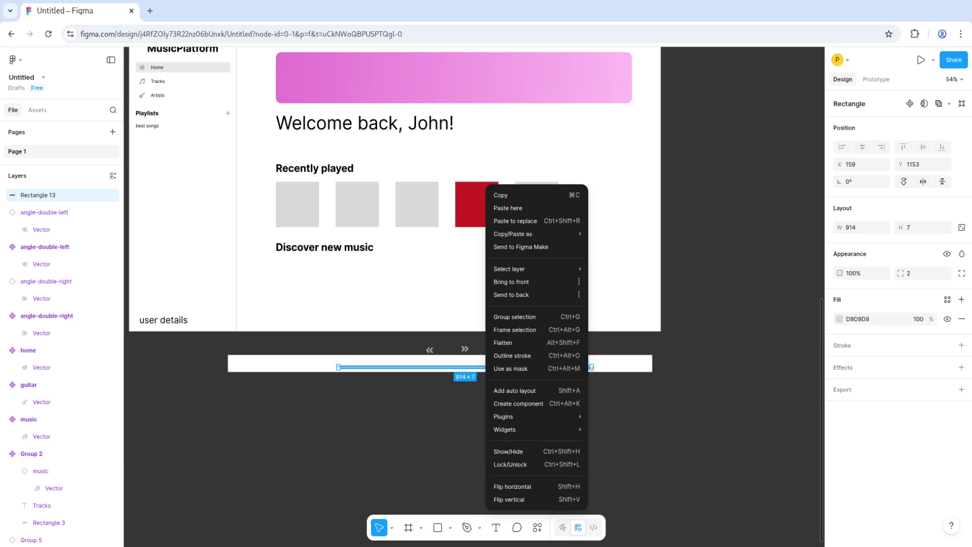
pyautogui.press('Escape')
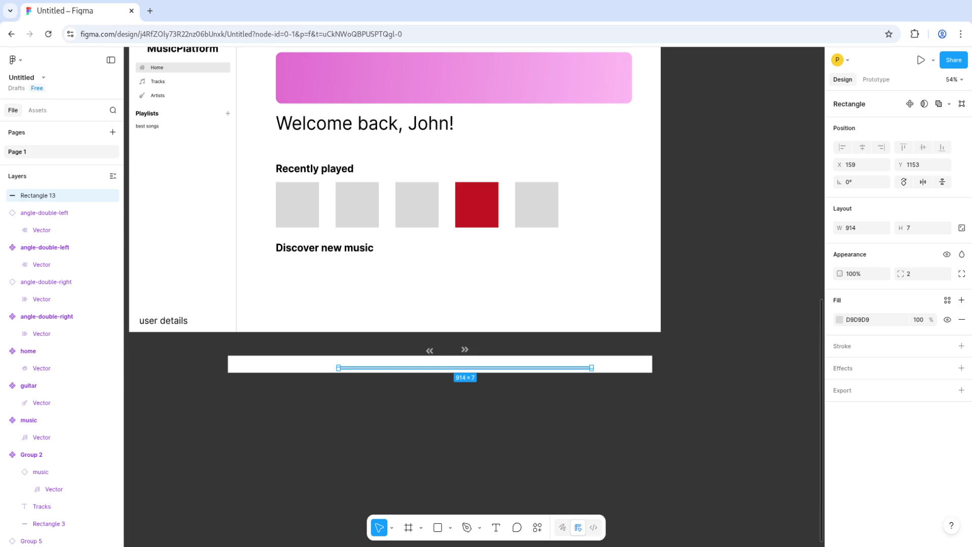
pyautogui.click(623, 363)
pyautogui.moveTo(693, 398)
pyautogui.mouseDown()
pyautogui.moveTo(275, 368)
pyautogui.moveTo(213, 349)
pyautogui.moveTo(216, 360)
pyautogui.mouseUp()
pyautogui.rightClick(247, 362)
pyautogui.click(304, 302)
pyautogui.scroll(5, 475, 375)
pyautogui.click(455, 360)
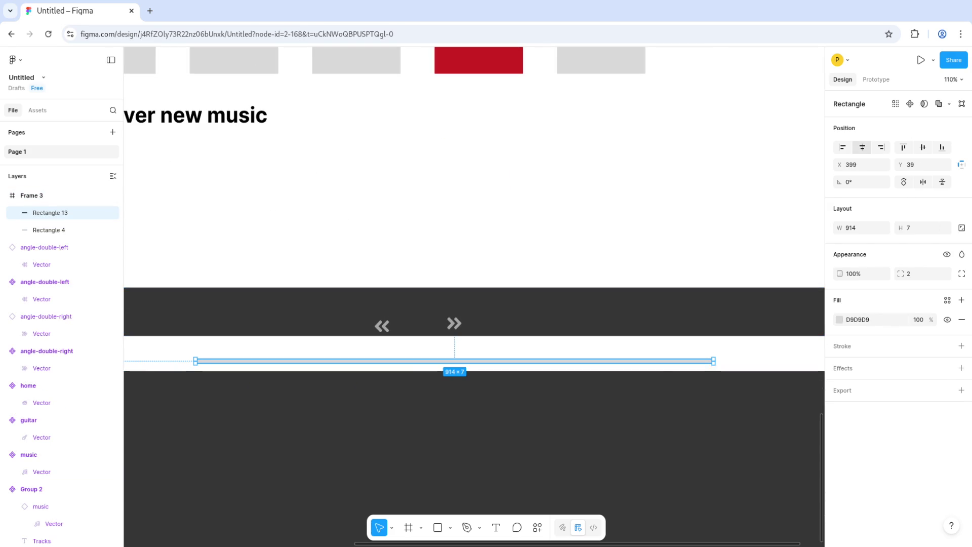
pyautogui.click(433, 397)
pyautogui.scroll(-3, 434, 397)
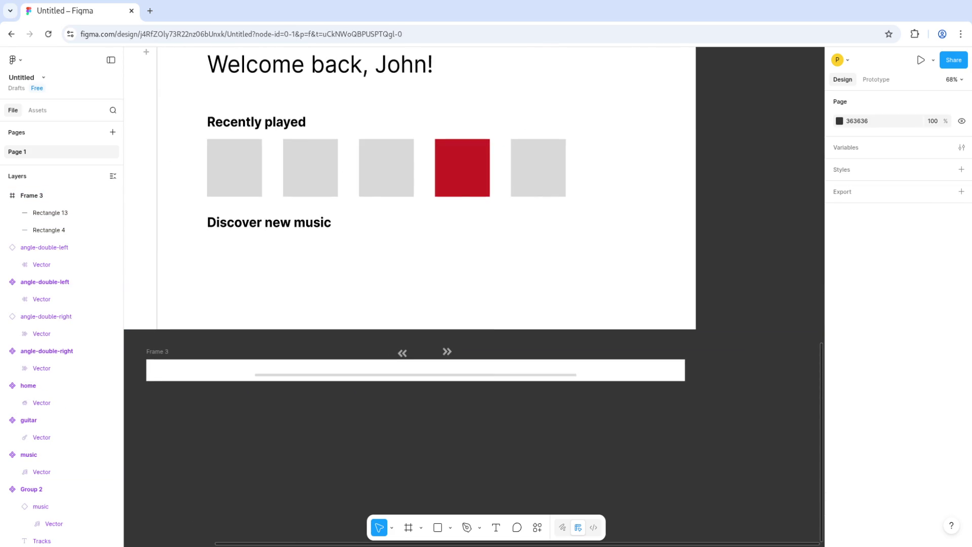
# Step: Move both the «« and »» chevron icons down into the white player bar
pyautogui.scroll(2, 391, 392)
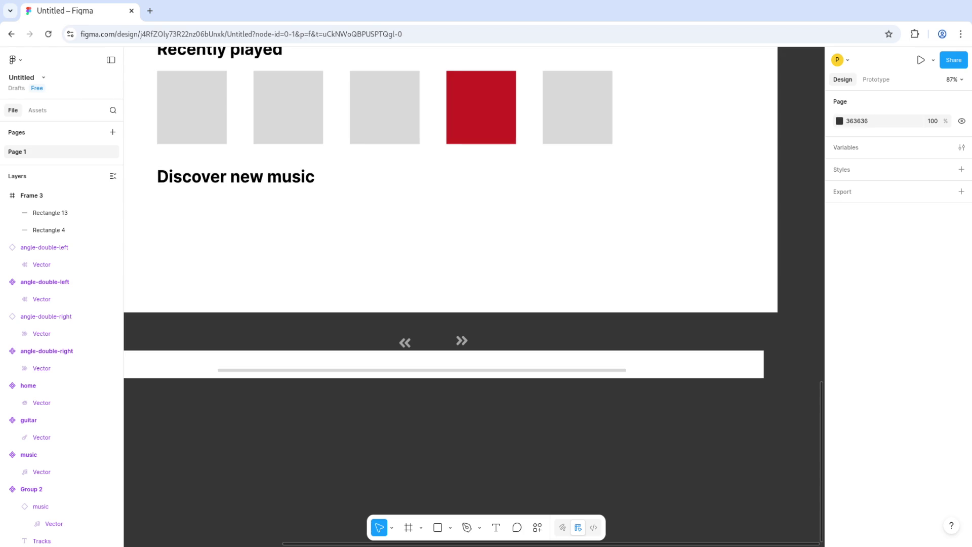
pyautogui.click(405, 342)
pyautogui.keyDown('shift'); pyautogui.click(461, 341); pyautogui.keyUp('shift')
pyautogui.moveTo(461, 340); pyautogui.dragTo(460, 359)
pyautogui.press('Escape')
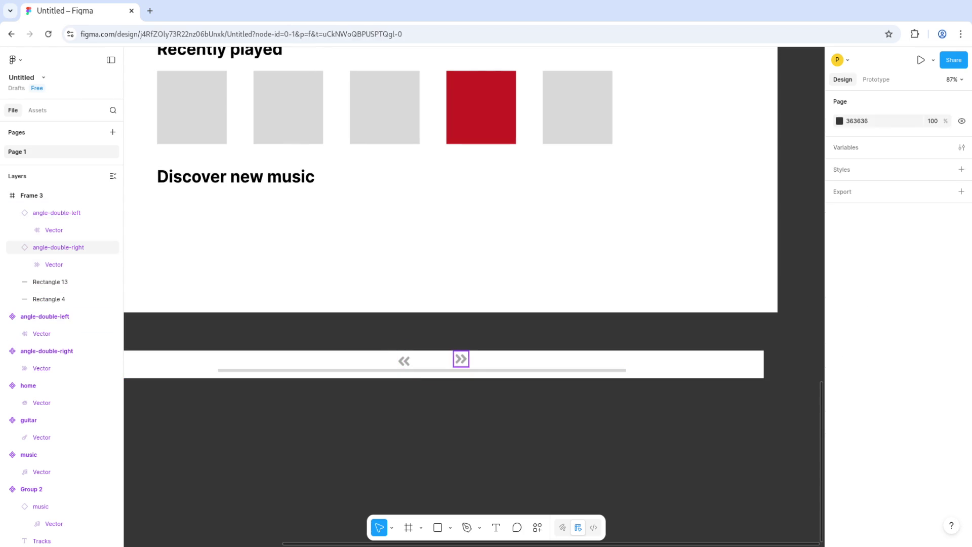
pyautogui.click(461, 359)
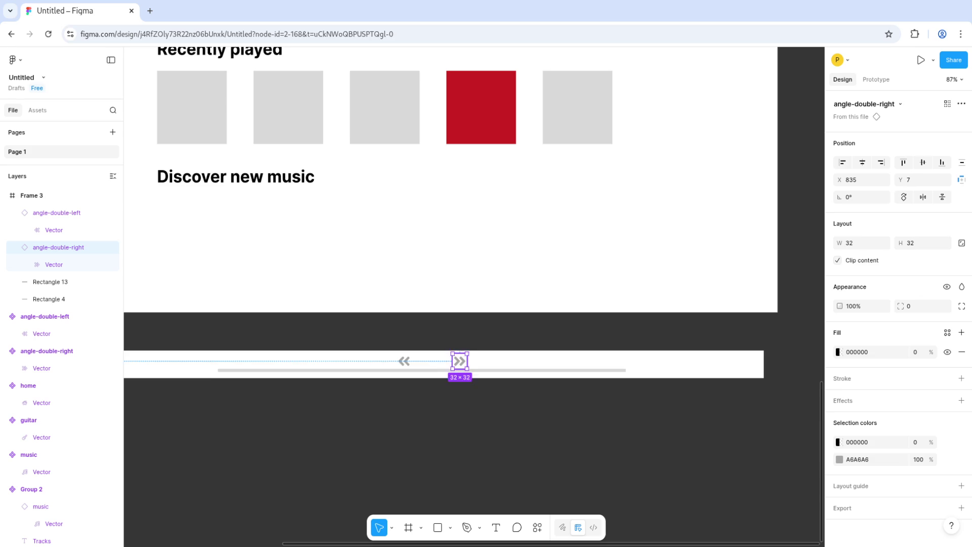
pyautogui.press('Escape')
pyautogui.hotkey('shift', '1')
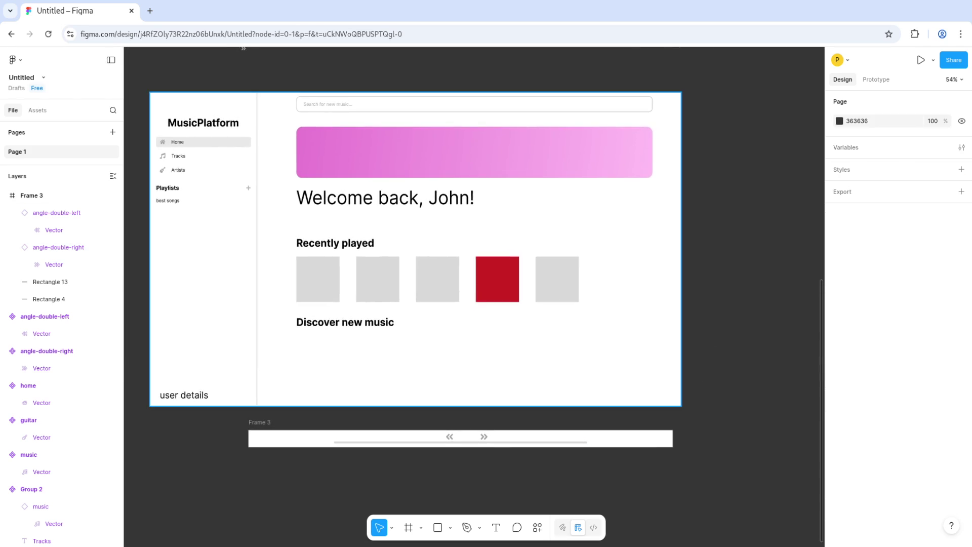
# Step: Choose the Ellipse tool from the shape tools dropdown
pyautogui.scroll(5, 455, 303)
pyautogui.keyDown('ctrl'); pyautogui.scroll(5, 271, 247); pyautogui.keyUp('ctrl')
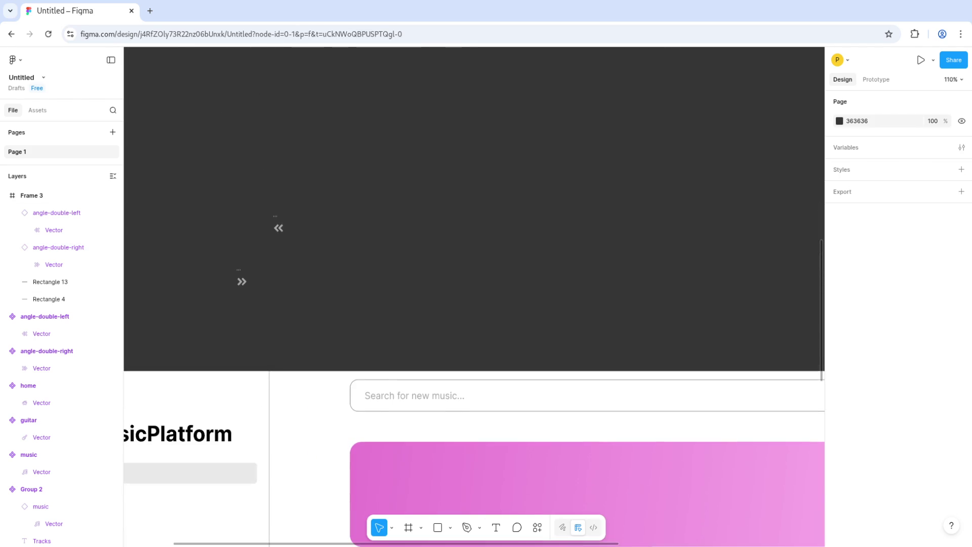
pyautogui.scroll(-5, 354, 329)
pyautogui.scroll(-6, 473, 329)
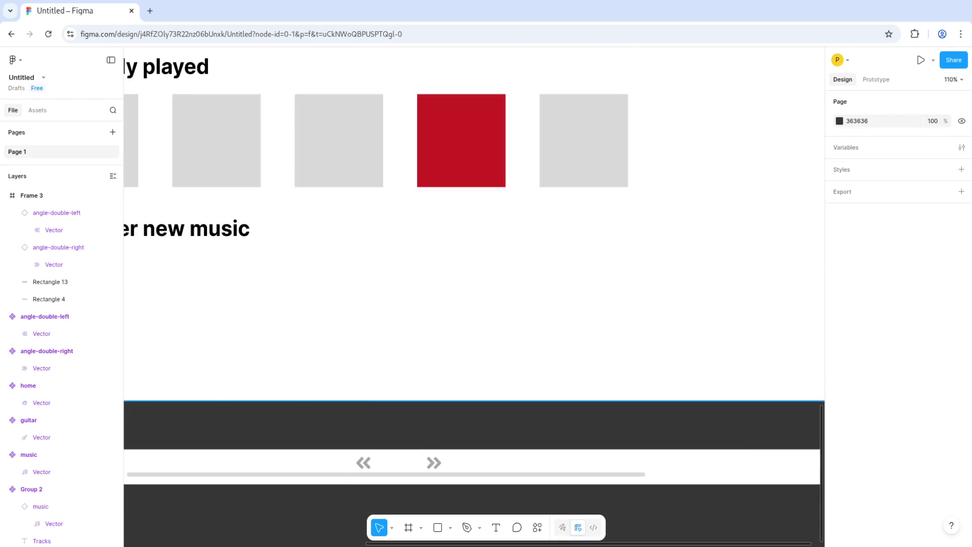
pyautogui.keyDown('ctrl'); pyautogui.scroll(5, 384, 430); pyautogui.keyUp('ctrl')
pyautogui.scroll(1, 473, 253)
pyautogui.scroll(1, 473, 304)
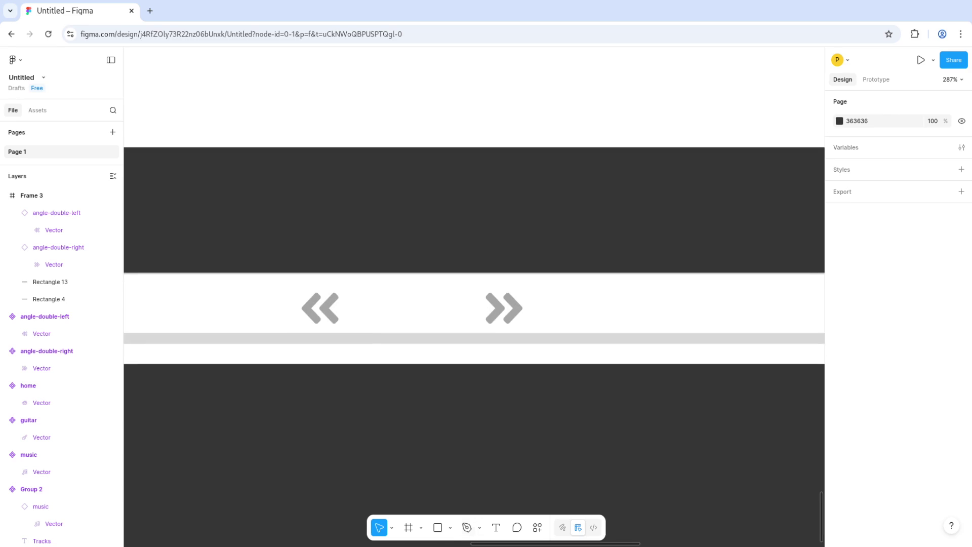
pyautogui.click(449, 527)
pyautogui.click(488, 465)
# Step: Draw a small circle between the two chevrons in the player bar
pyautogui.moveTo(379, 288)
pyautogui.mouseDown()
pyautogui.moveTo(432, 343)
pyautogui.moveTo(430, 319)
pyautogui.moveTo(432, 343)
pyautogui.moveTo(405, 303)
pyautogui.moveTo(432, 280)
pyautogui.moveTo(412, 307)
pyautogui.mouseUp()
pyautogui.press('Escape')
pyautogui.scroll(-10, 474, 388)
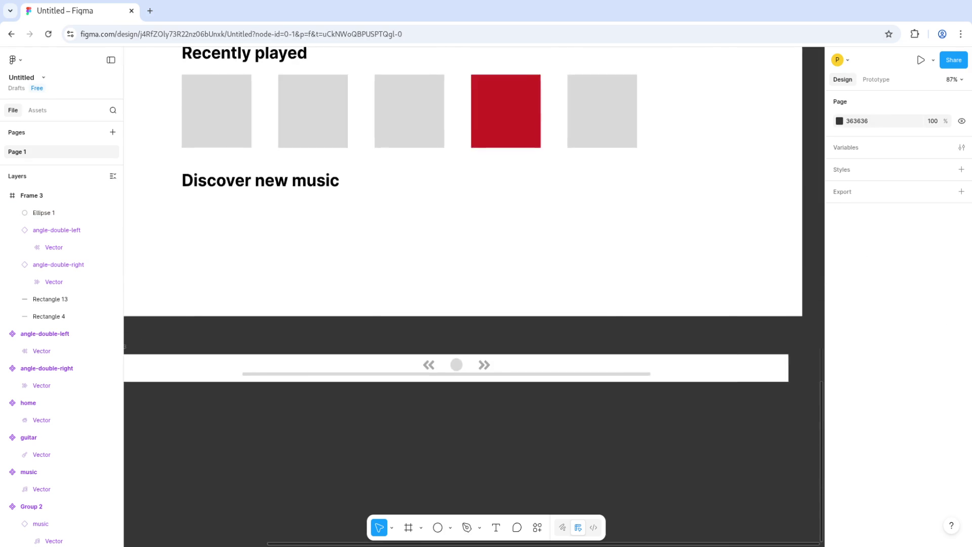
pyautogui.scroll(12, 463, 375)
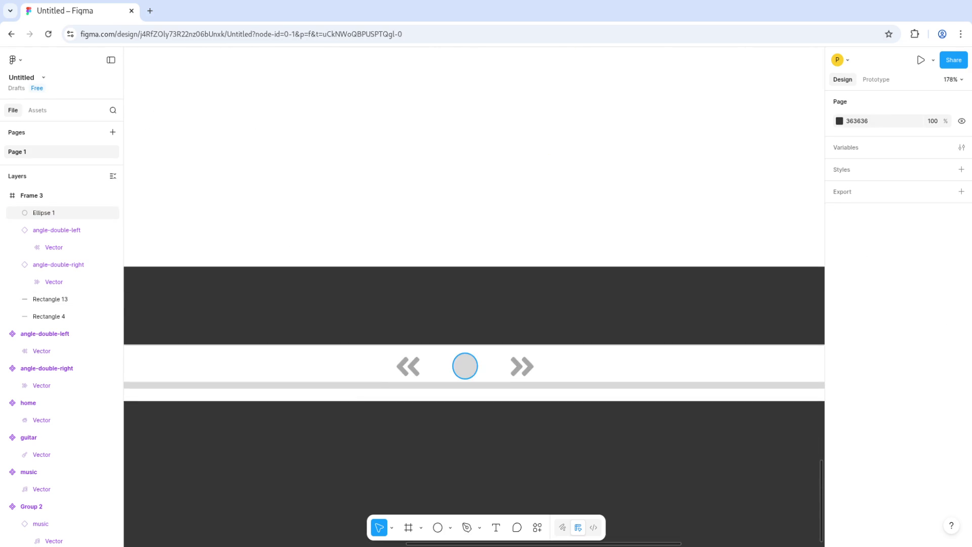
pyautogui.scroll(-12, 457, 367)
pyautogui.scroll(4, 457, 367)
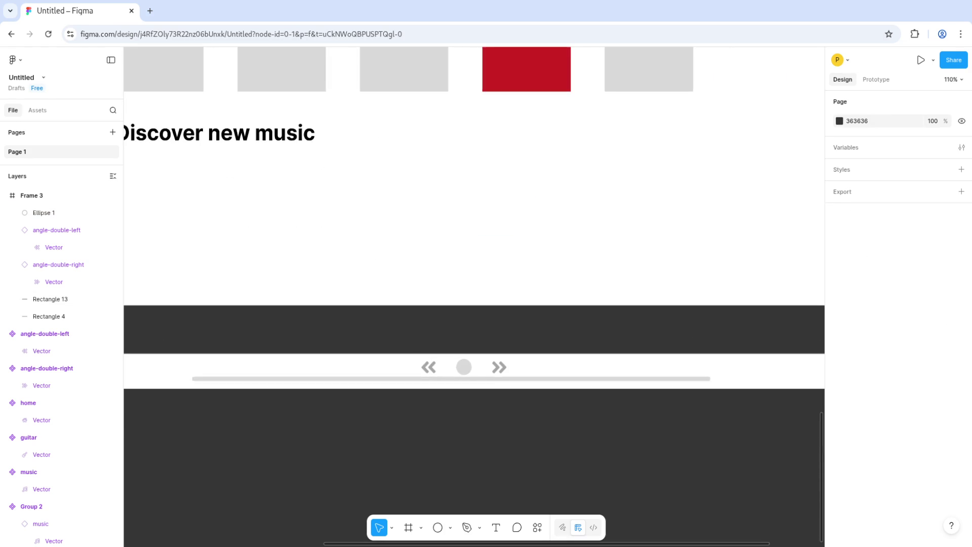
# Step: Search the Font Awesome plugin for the 'pause' icon
pyautogui.hotkey('ctrl', 'alt', 'p')
pyautogui.click(868, 313)
pyautogui.write('pause')
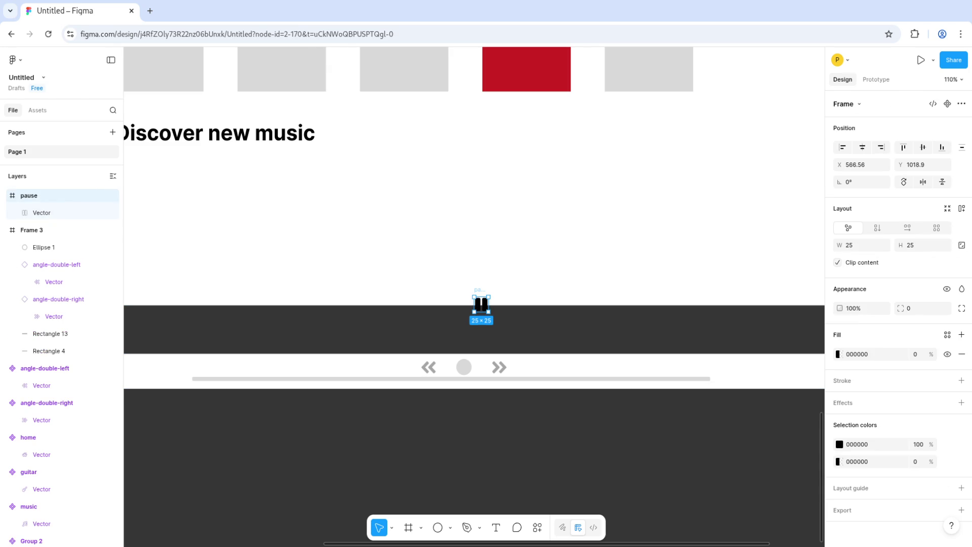
# Step: Colour the pause icon A6A6A6 and set its width to 25
pyautogui.click(839, 444)
pyautogui.click(710, 353)
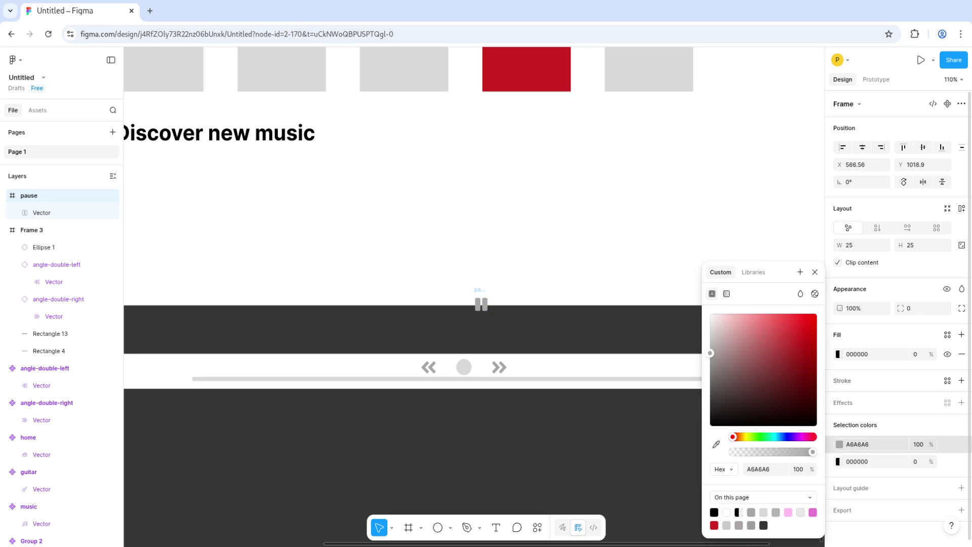
pyautogui.click(860, 245)
pyautogui.write('2')
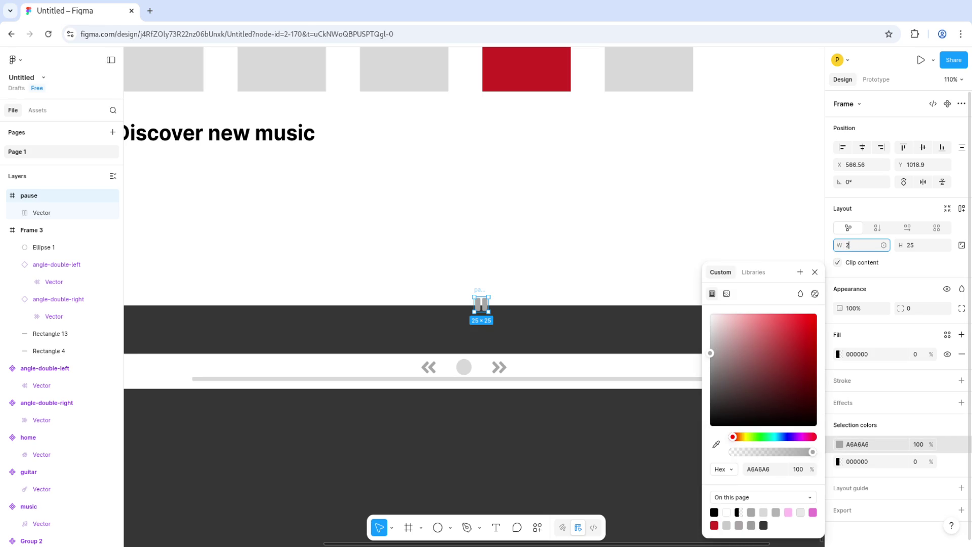
pyautogui.write('5')
pyautogui.press('Return')
pyautogui.press('Escape')
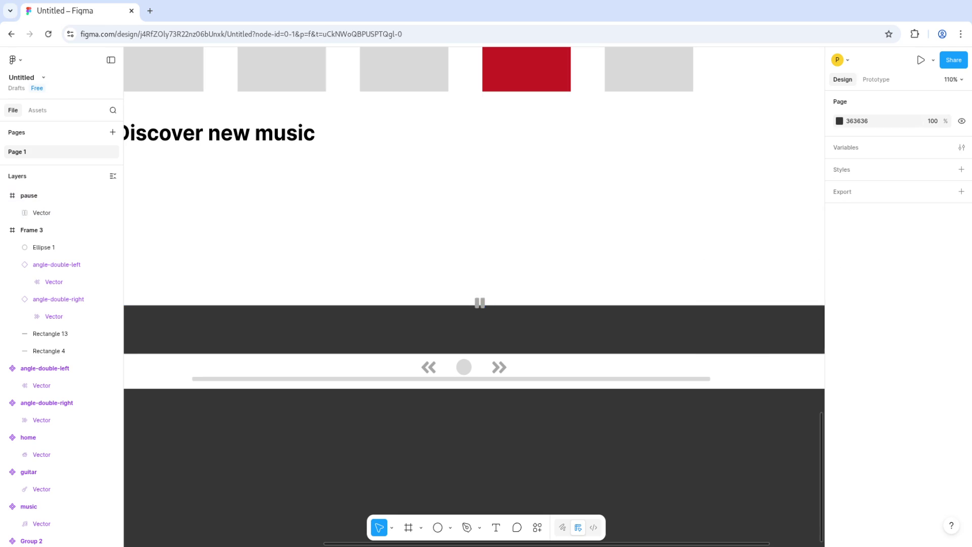
# Step: Move the pause icon's frame down toward the player bar
pyautogui.click(480, 302)
pyautogui.hotkey('shift', 'Return')
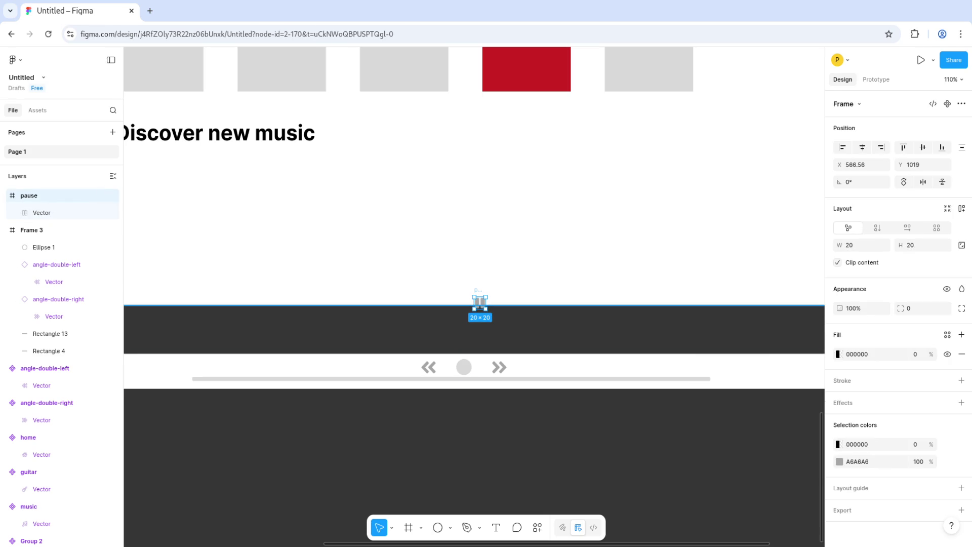
pyautogui.moveTo(479, 302); pyautogui.dragTo(482, 323)
pyautogui.hotkey('shift', '2')
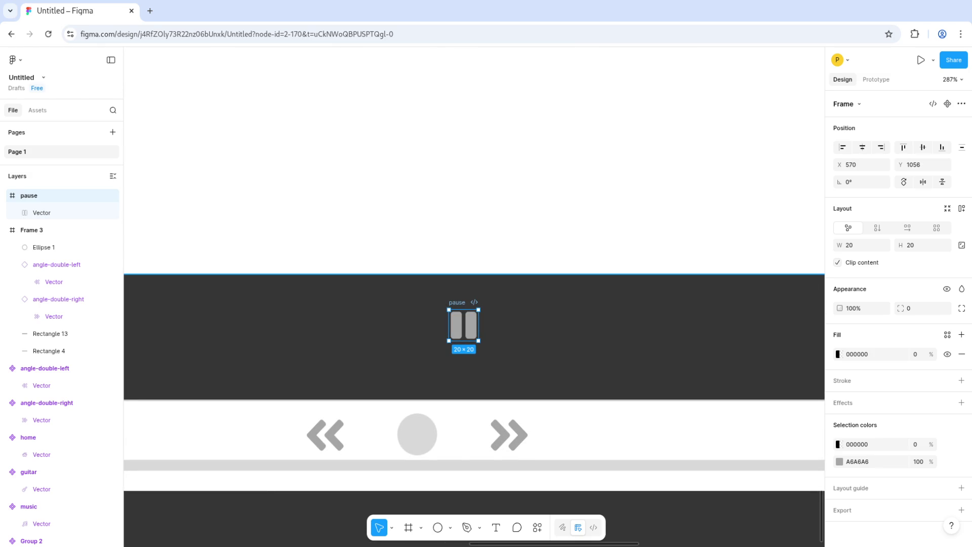
# Step: Turn the pause icon into a component
pyautogui.rightClick(59, 196)
pyautogui.moveTo(109, 429)
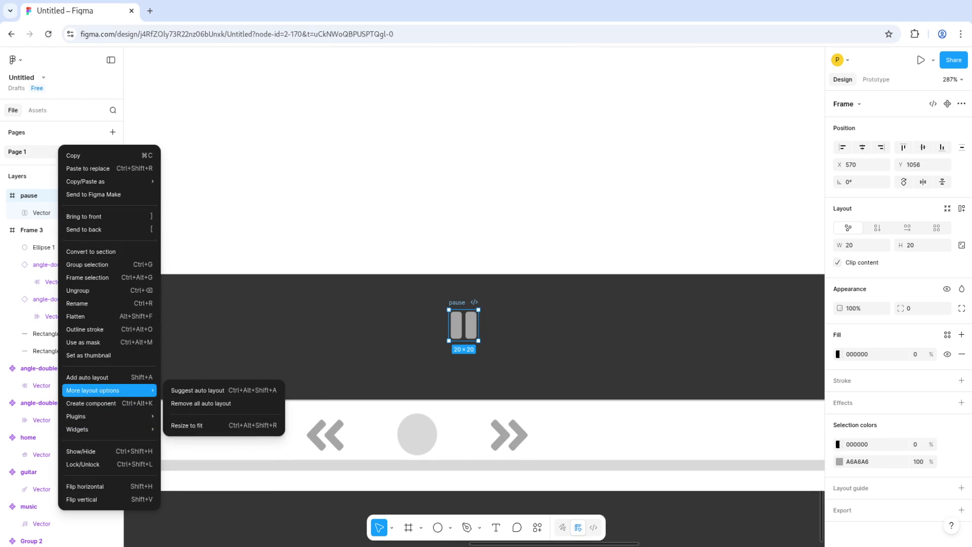
pyautogui.click(91, 403)
pyautogui.press('Escape')
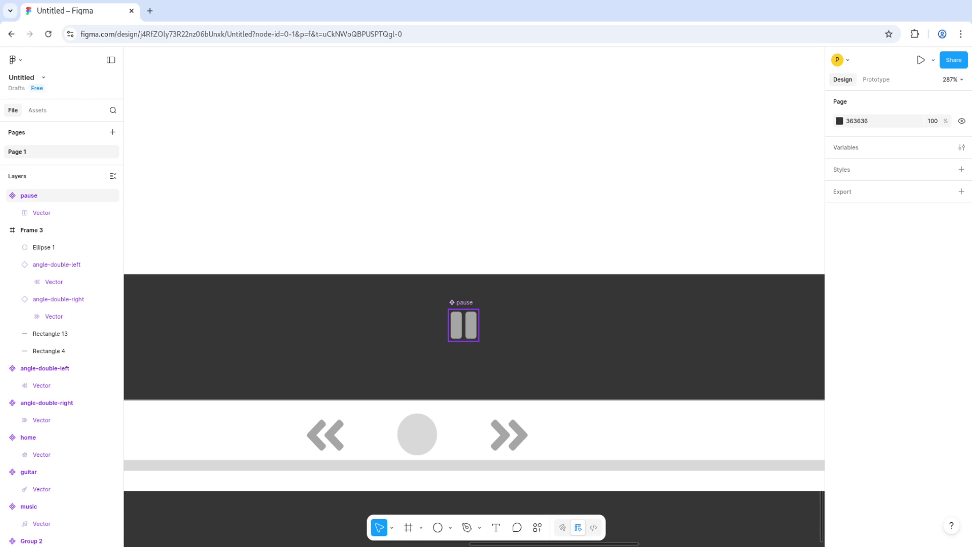
pyautogui.click(60, 196)
# Step: Place a new pause instance on the grey circle and group the two together
pyautogui.hotkey('ctrl', 'd')
pyautogui.moveTo(464, 325)
pyautogui.mouseDown()
pyautogui.moveTo(414, 414)
pyautogui.moveTo(430, 447)
pyautogui.mouseUp()
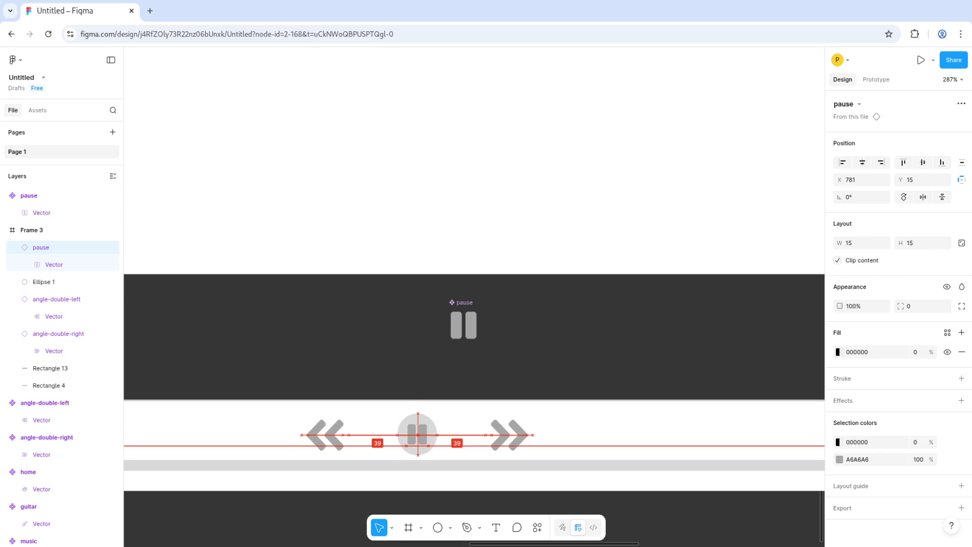
pyautogui.press('Up')
pyautogui.press('Up')
pyautogui.press('Down')
pyautogui.press('Down')
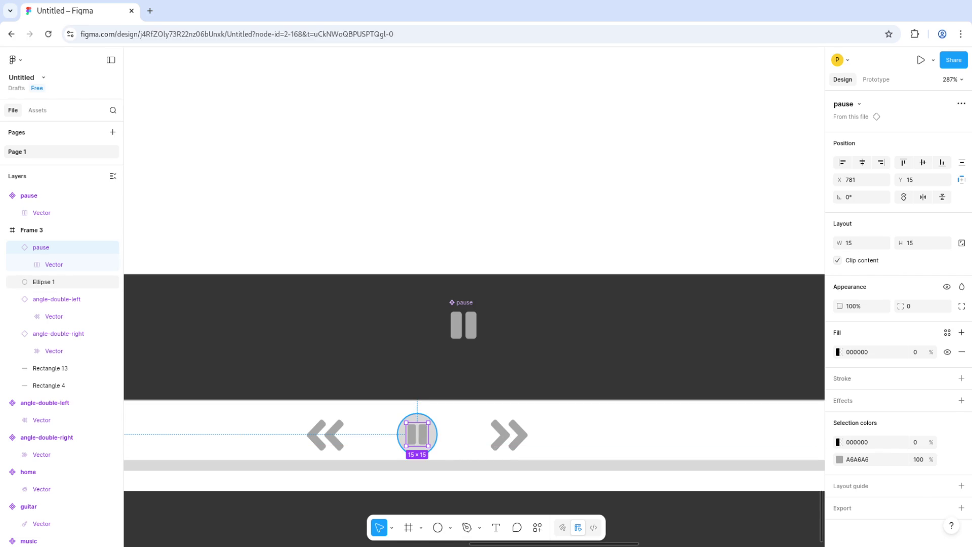
pyautogui.keyDown('shift'); pyautogui.click(43, 281); pyautogui.keyUp('shift')
pyautogui.rightClick(435, 434)
pyautogui.click(463, 278)
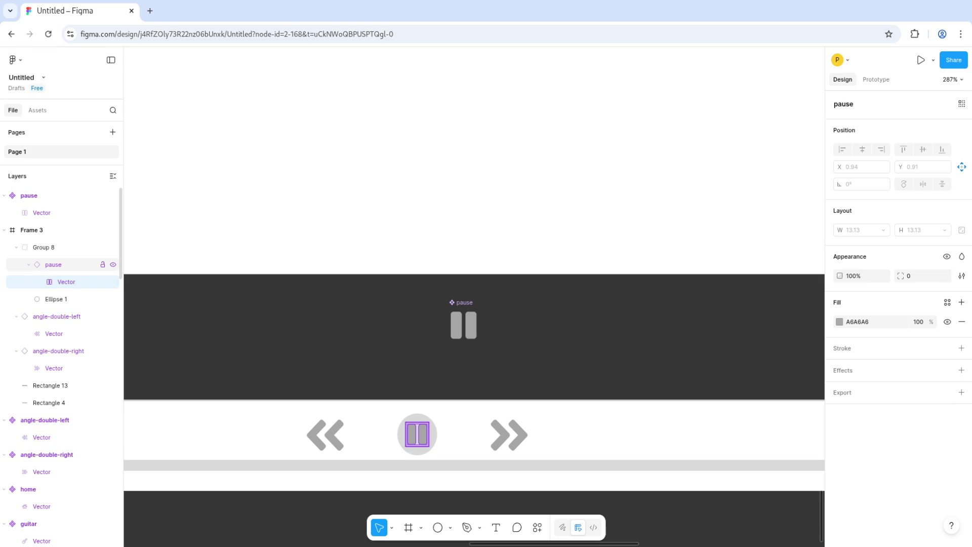
# Step: Move the double-left and double-right arrows closer to the pause group
pyautogui.click(53, 265)
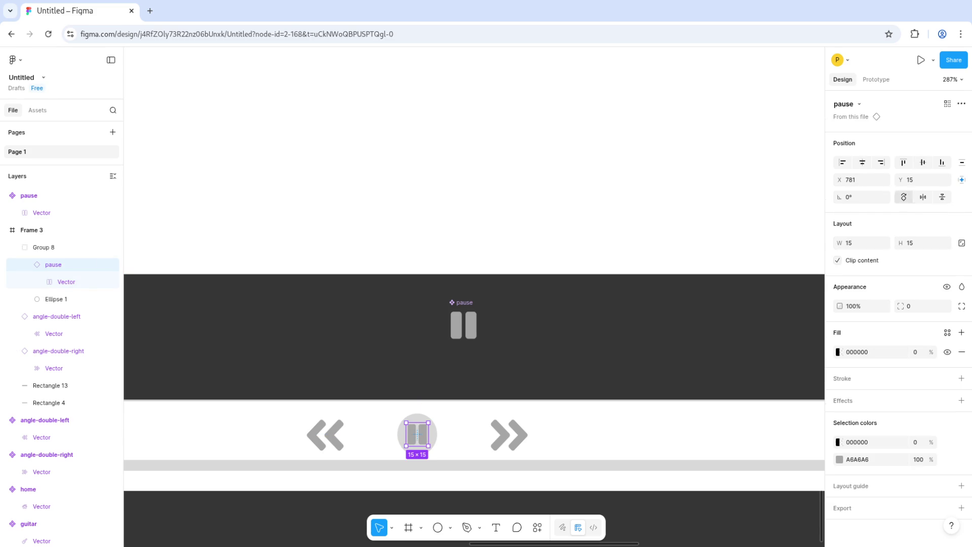
pyautogui.press('Escape')
pyautogui.scroll(5, 474, 334)
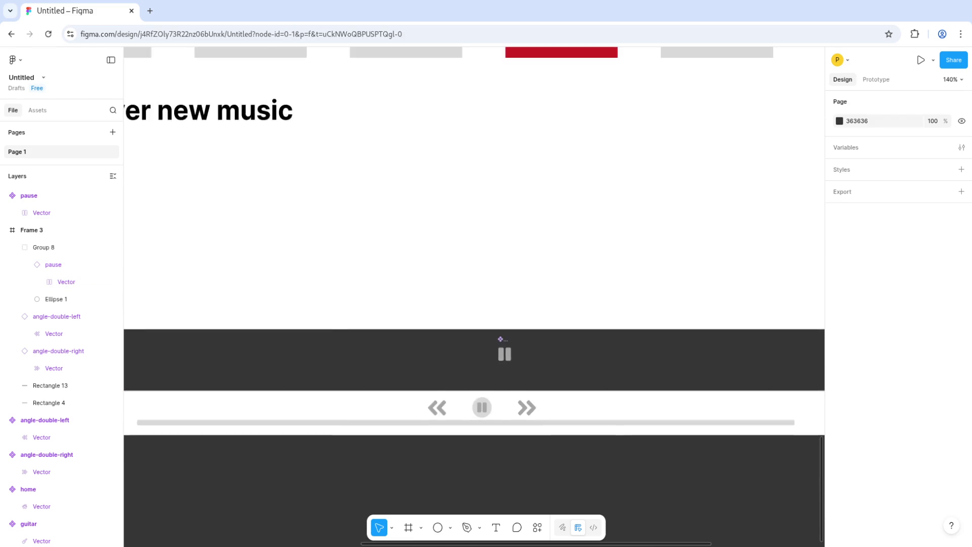
pyautogui.scroll(-5, 474, 334)
pyautogui.keyDown('ctrl'); pyautogui.scroll(-2, 592, 385); pyautogui.keyUp('ctrl')
pyautogui.click(527, 424)
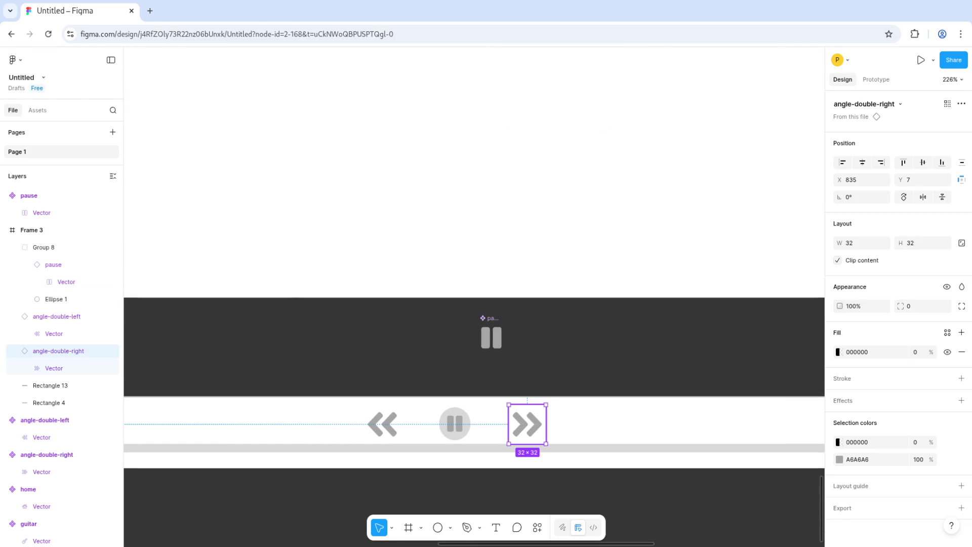
pyautogui.moveTo(382, 423); pyautogui.dragTo(406, 423)
pyautogui.moveTo(527, 424)
pyautogui.mouseDown()
pyautogui.moveTo(486, 424)
pyautogui.moveTo(503, 425)
pyautogui.mouseUp()
# Step: Group the three player controls and centre the group horizontally in the bar
pyautogui.keyDown('shift'); pyautogui.click(454, 424); pyautogui.keyUp('shift')
pyautogui.keyDown('shift'); pyautogui.click(406, 423); pyautogui.keyUp('shift')
pyautogui.rightClick(407, 423)
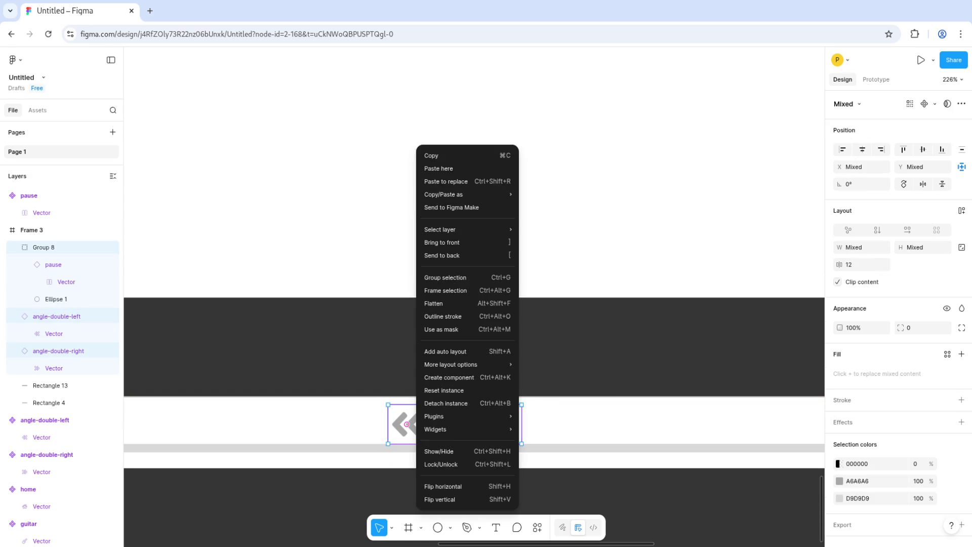
pyautogui.click(445, 277)
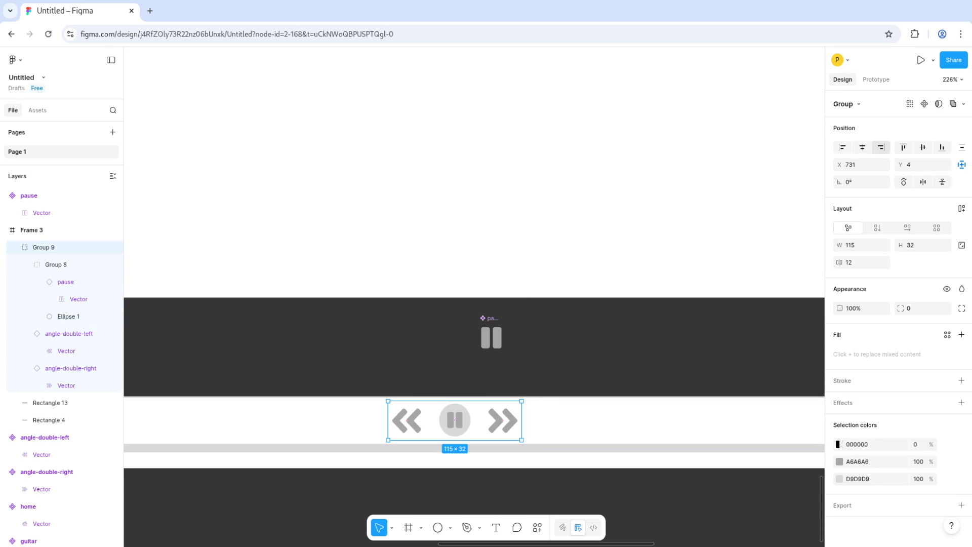
pyautogui.click(862, 147)
# Step: Shift the progress bar slightly and nudge the controls group down a few pixels
pyautogui.press('Escape')
pyautogui.scroll(-5, 474, 296)
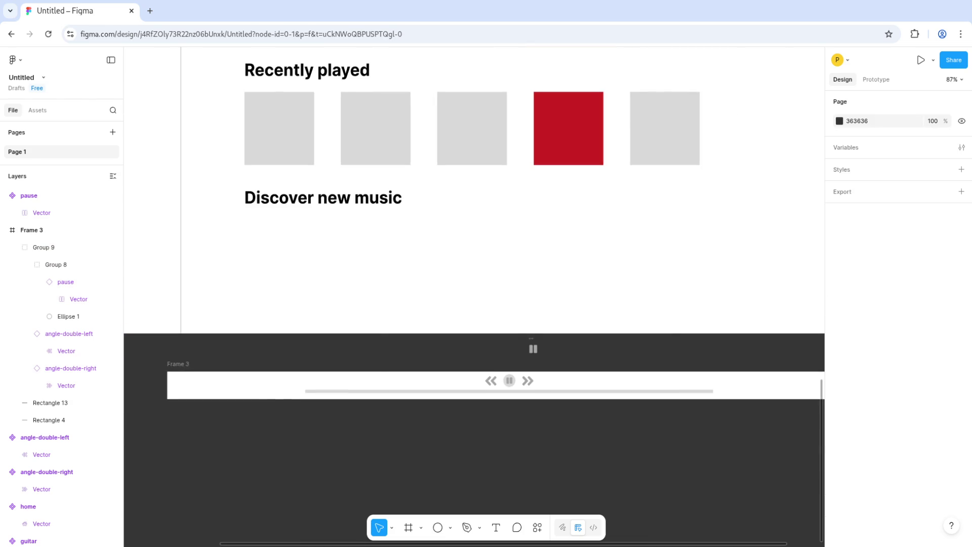
pyautogui.moveTo(460, 328); pyautogui.dragTo(460, 330)
pyautogui.click(460, 318)
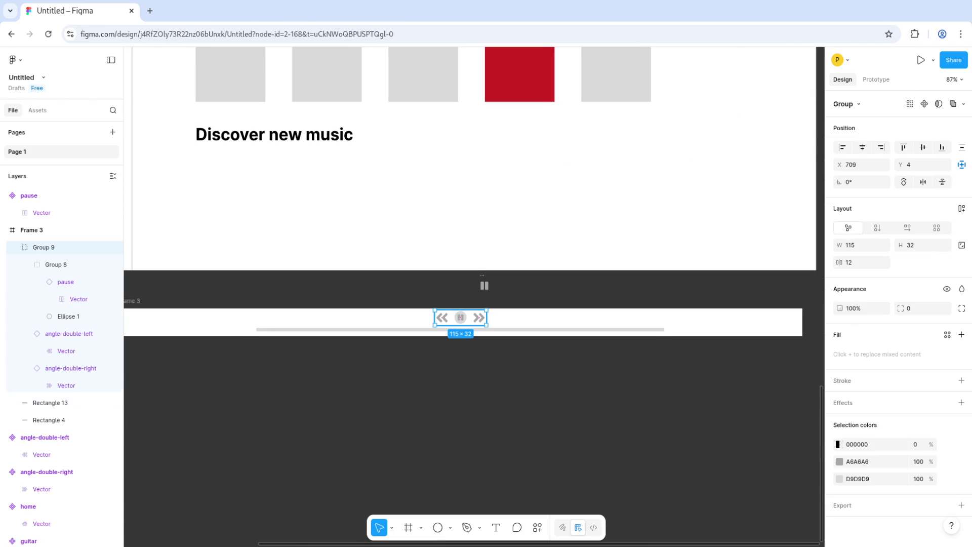
pyautogui.press('Down')
pyautogui.press('Down')
pyautogui.press('Down')
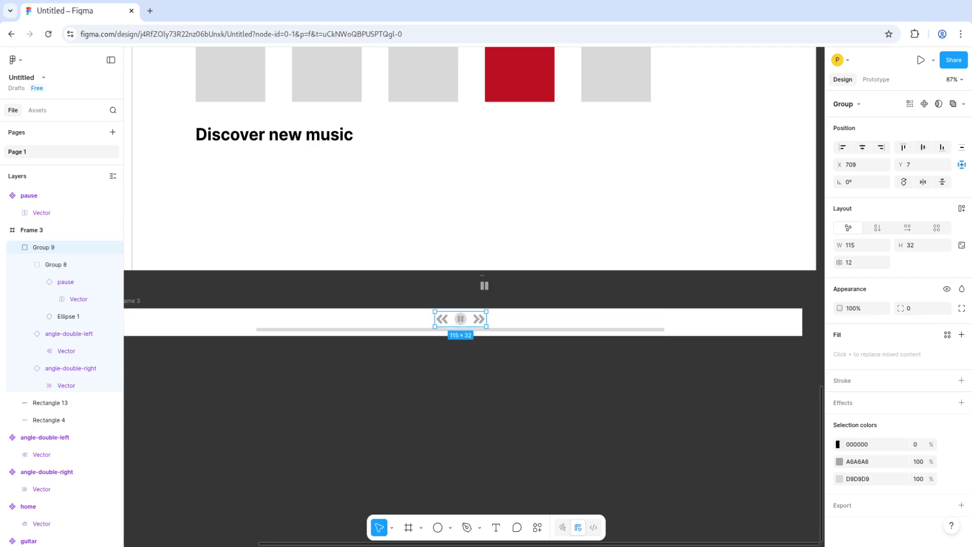
pyautogui.press('Escape')
pyautogui.hotkey('shift', '1')
pyautogui.scroll(-3, 470, 193)
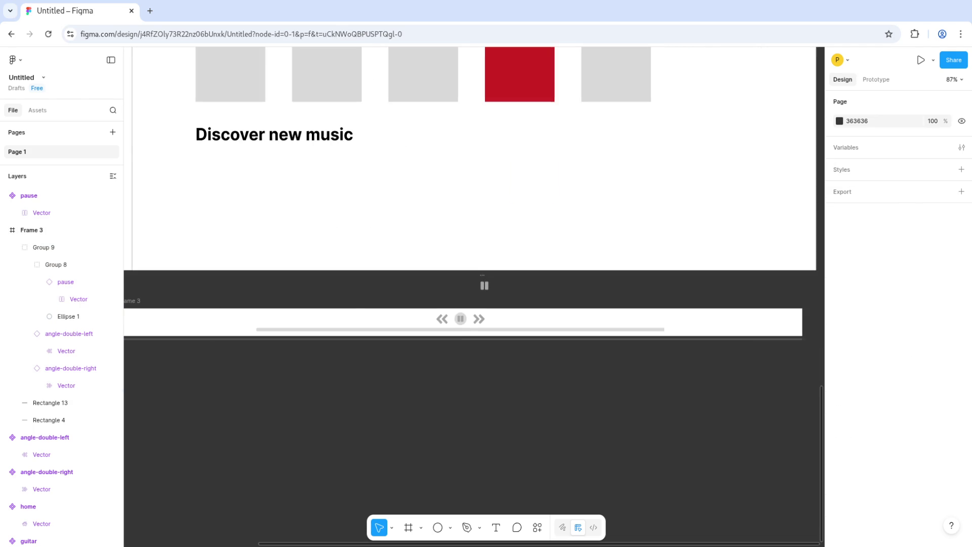
pyautogui.hotkey('shift', '1')
pyautogui.scroll(3, 538, 339)
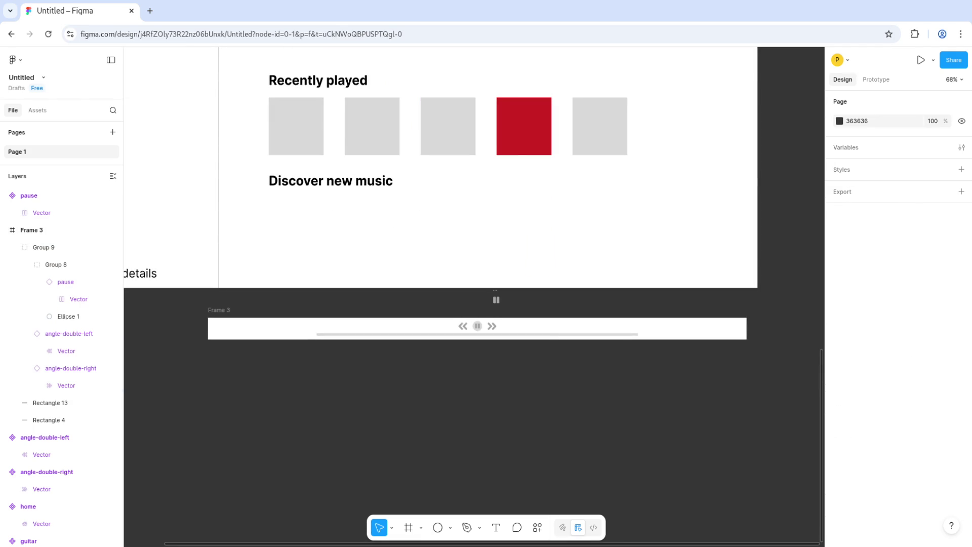
pyautogui.scroll(2, 531, 338)
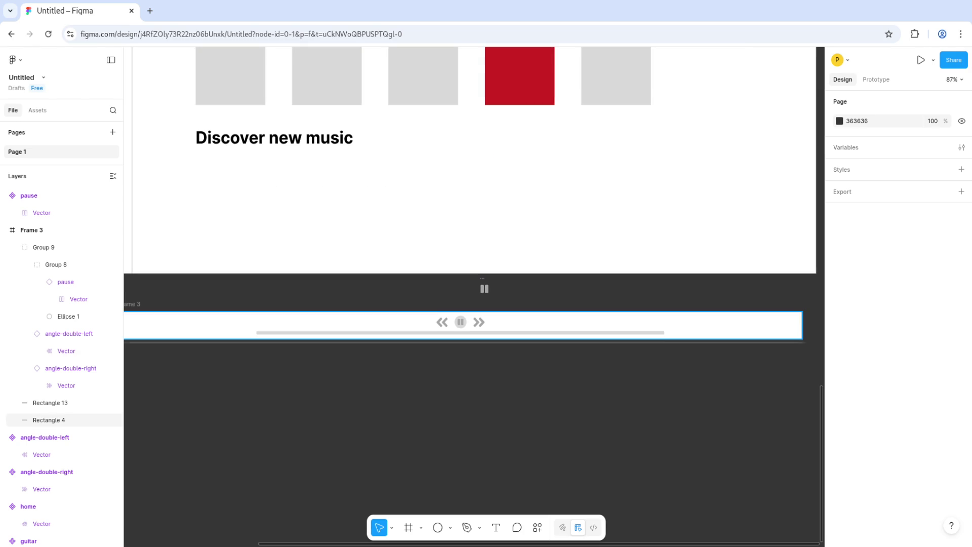
pyautogui.scroll(2, 531, 338)
pyautogui.scroll(-2, 541, 342)
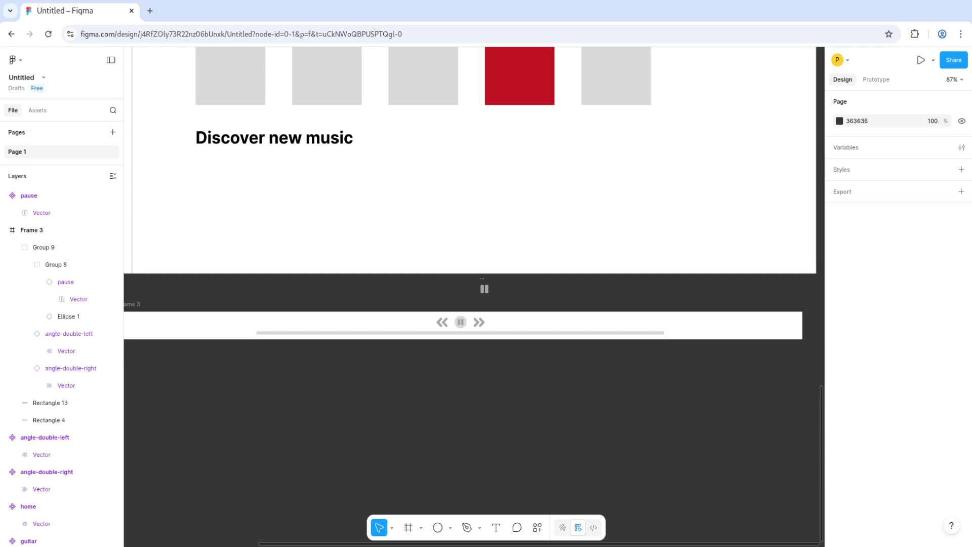
# Step: Add a '00:31' text label left of the progress bar
pyautogui.scroll(3, 474, 293)
pyautogui.scroll(5, 453, 305)
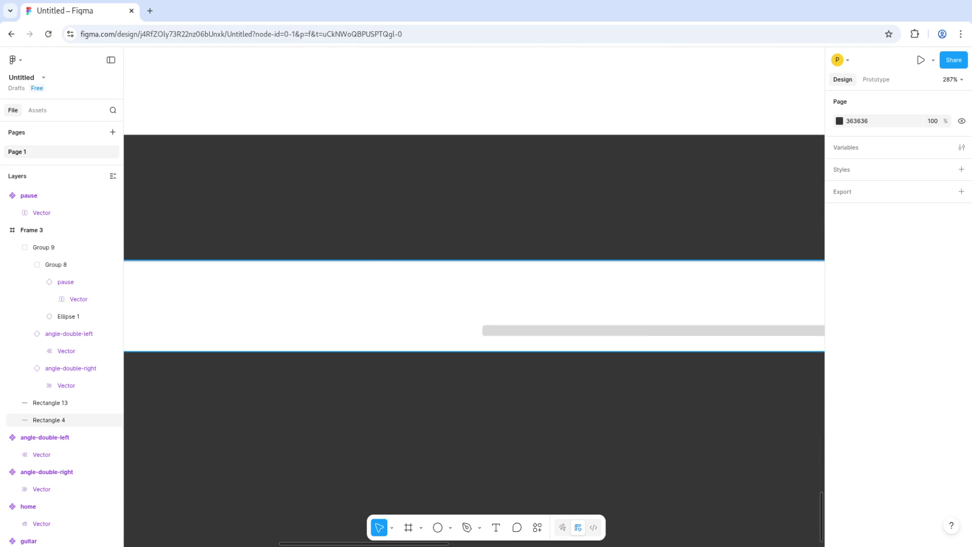
pyautogui.press('t')
pyautogui.click(421, 330)
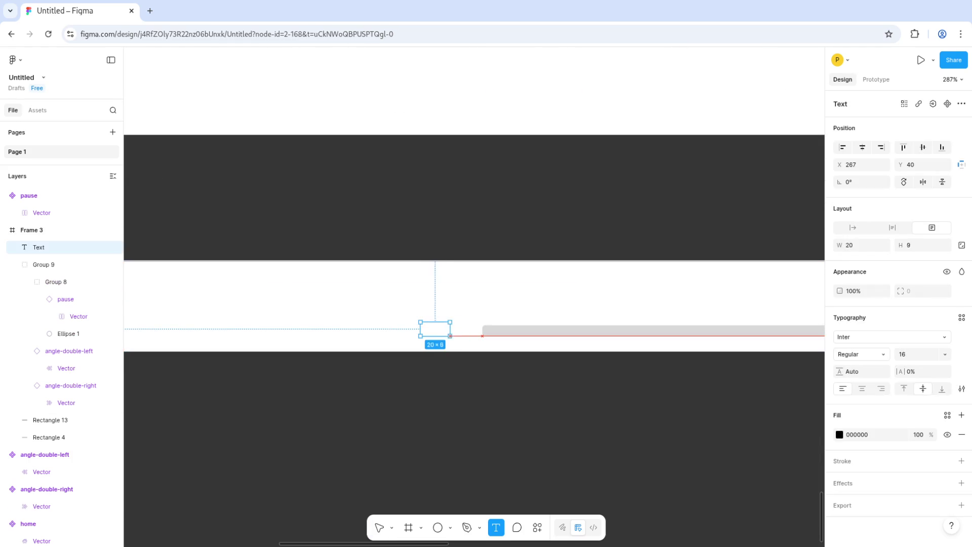
pyautogui.press('Escape')
pyautogui.write('00:31')
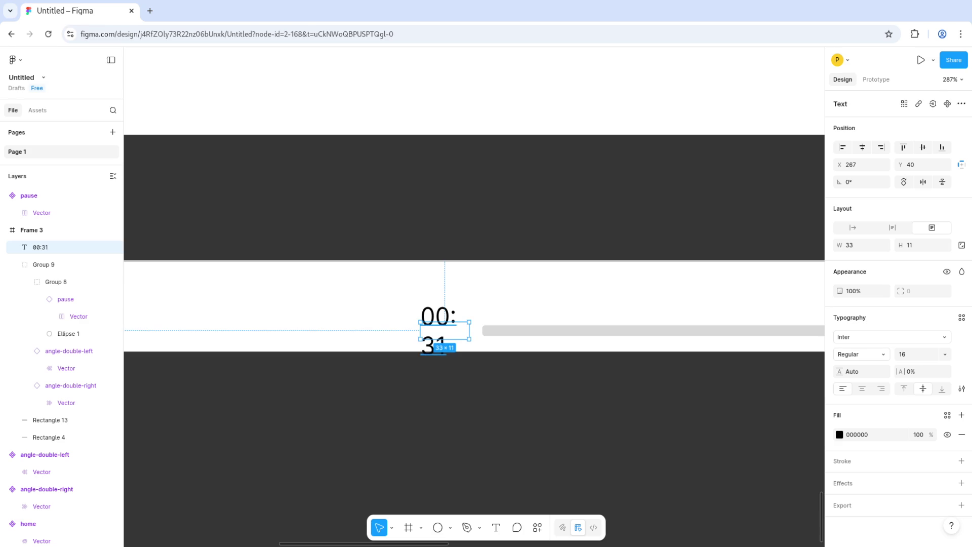
pyautogui.press('Escape')
pyautogui.moveTo(420, 330)
pyautogui.mouseDown()
pyautogui.moveTo(373, 330)
pyautogui.moveTo(403, 330)
pyautogui.mouseUp()
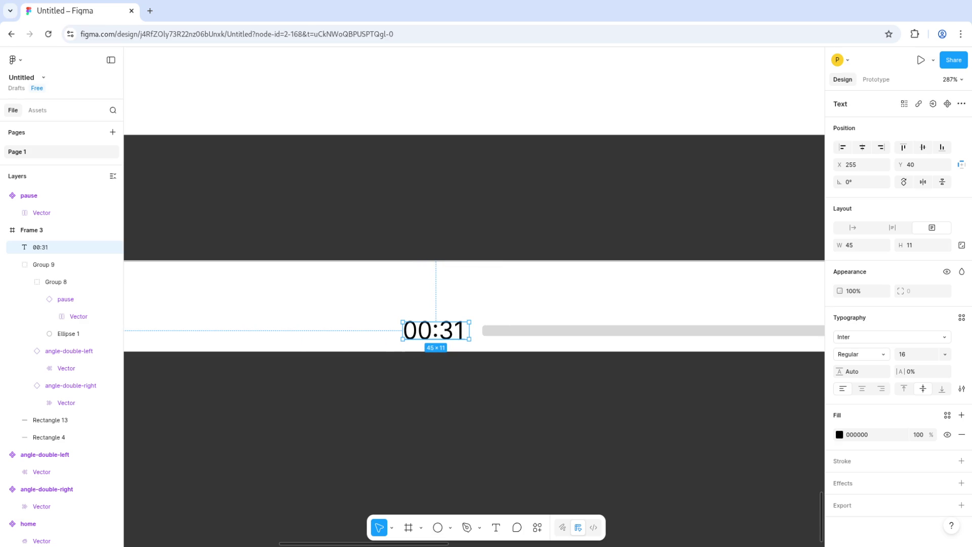
# Step: Set the time label's font size to 11 and fit it beside the bar
pyautogui.click(944, 354)
pyautogui.press('Up')
pyautogui.press('Up')
pyautogui.press('Up')
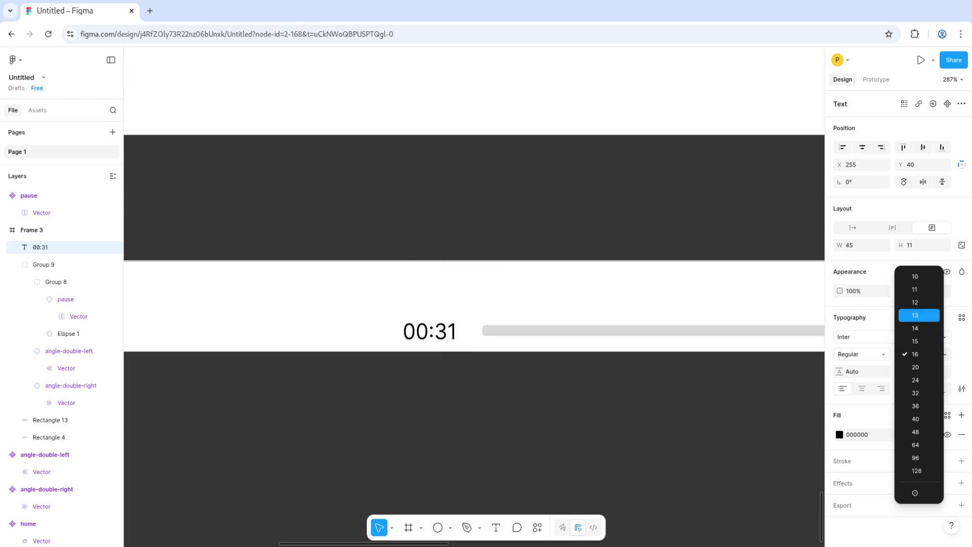
pyautogui.press('Return')
pyautogui.moveTo(467, 330); pyautogui.dragTo(446, 330)
pyautogui.press('Right')
pyautogui.press('Right')
pyautogui.press('Right')
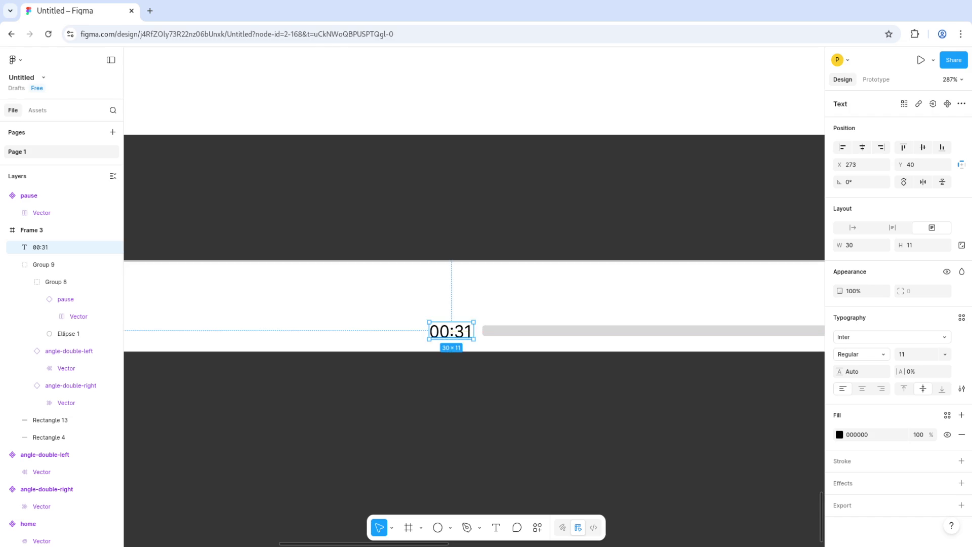
pyautogui.press('Escape')
# Step: Duplicate the 00:31 label and move the copy to the bar's right end
pyautogui.scroll(-5, 474, 293)
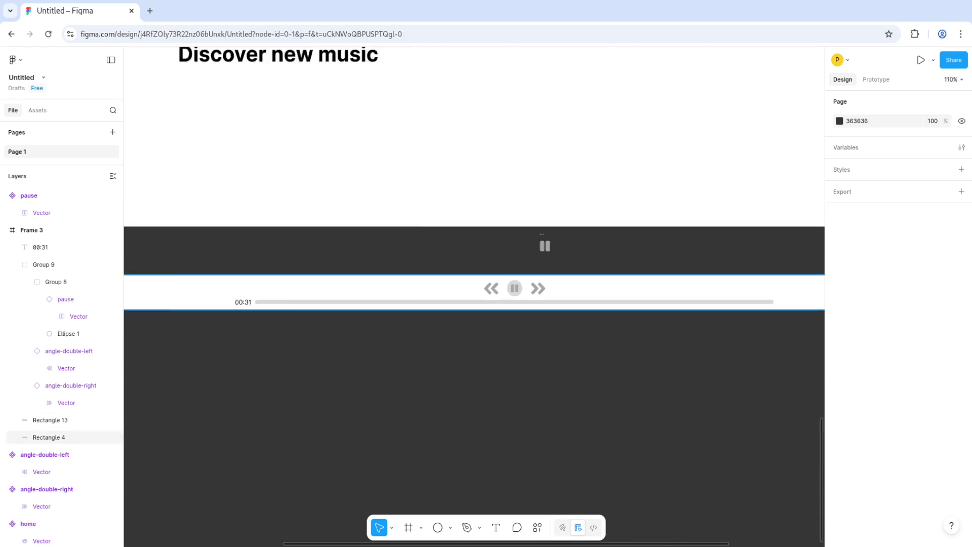
pyautogui.click(299, 299)
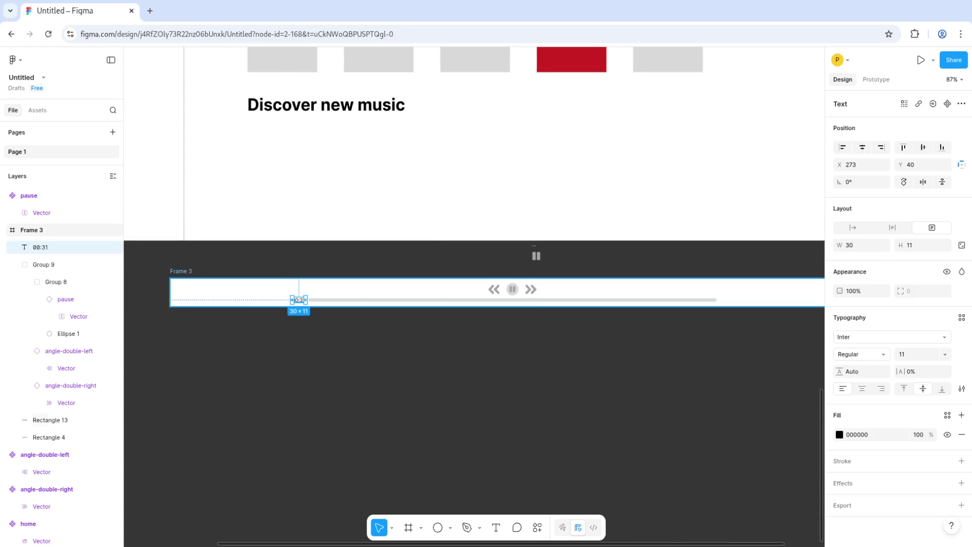
pyautogui.hotkey('ctrl', 'd')
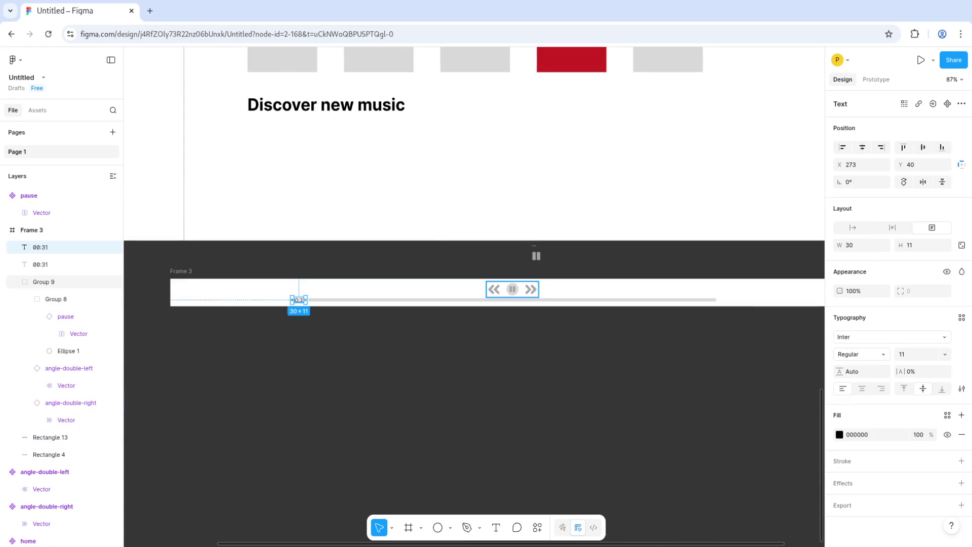
pyautogui.hotkey('shift', 'Right')
pyautogui.hotkey('shift', 'Right')
pyautogui.hotkey('shift', 'Right')
pyautogui.hotkey('shift', 'Right')
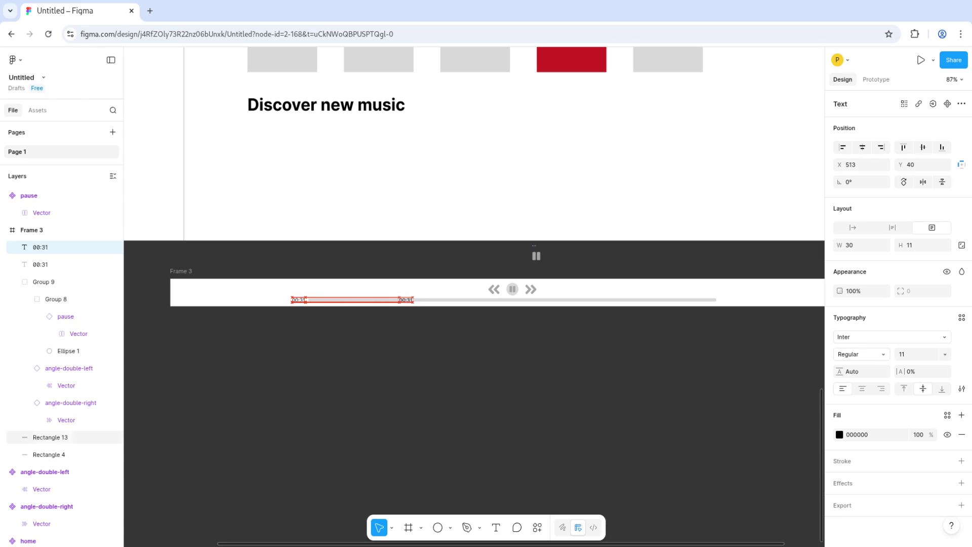
pyautogui.hotkey('shift', 'Right')
pyautogui.hotkey('shift', 'Right')
pyautogui.hotkey('shift', 'Right')
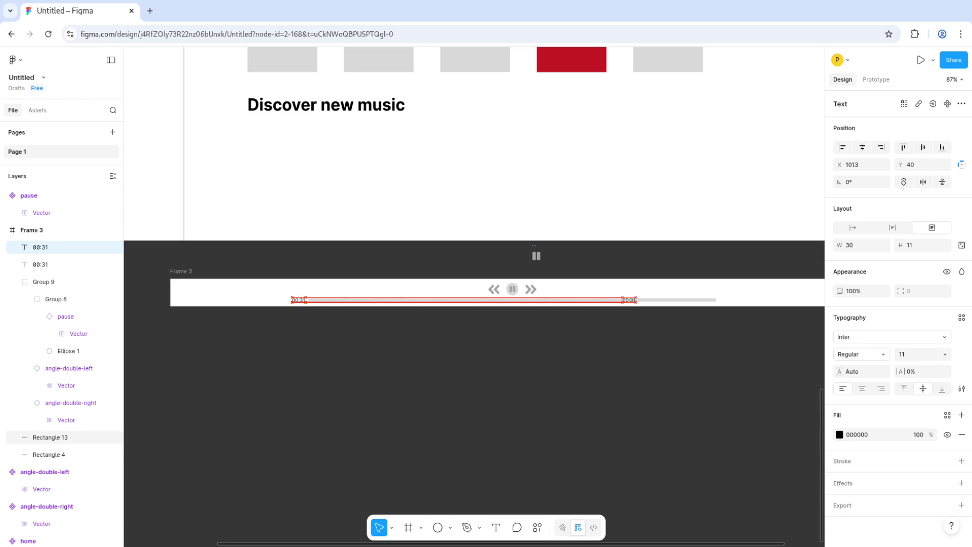
pyautogui.hotkey('shift', 'Right')
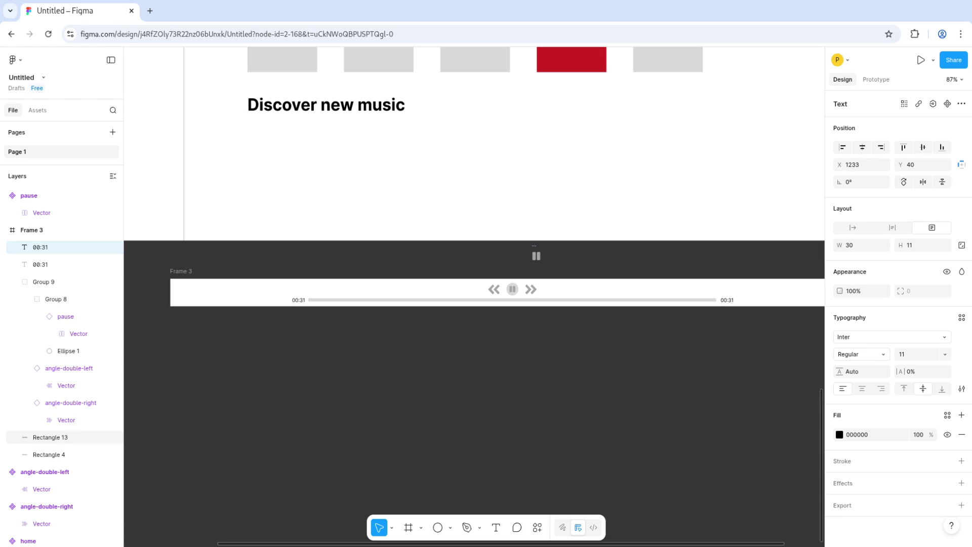
# Step: Change the copied label's text to '04:46'
pyautogui.keyDown('ctrl'); pyautogui.scroll(5, 629, 338); pyautogui.keyUp('ctrl')
pyautogui.hscroll(5, 629, 339)
pyautogui.keyDown('ctrl'); pyautogui.scroll(5, 629, 339); pyautogui.keyUp('ctrl')
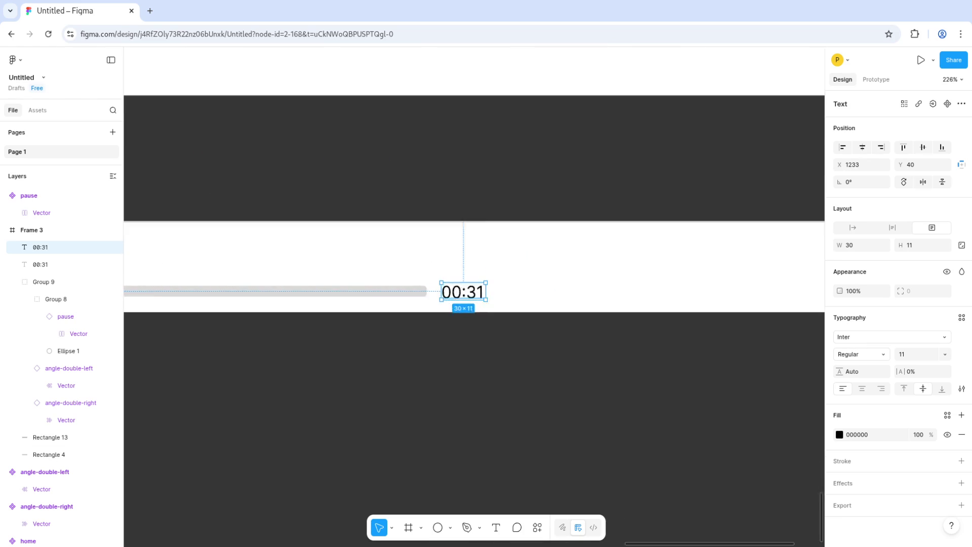
pyautogui.press('Return')
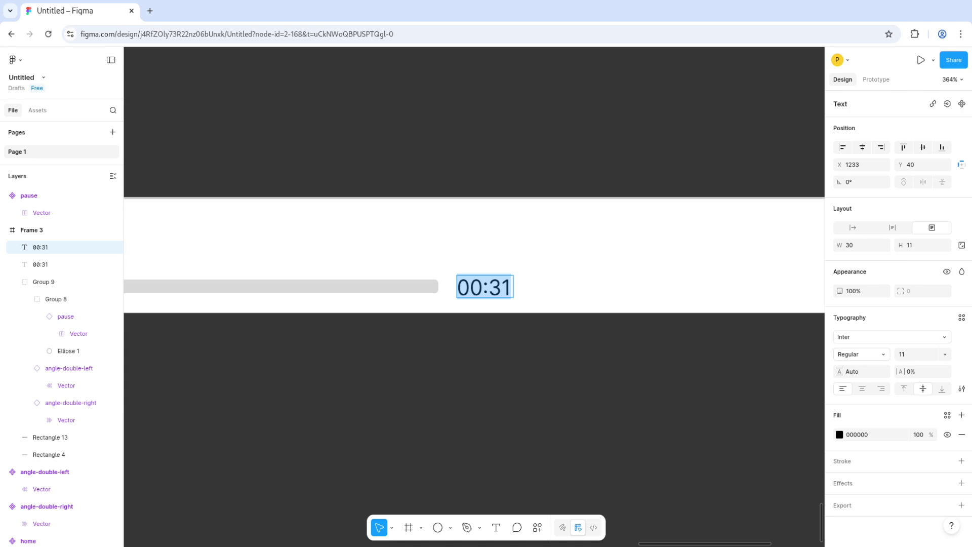
pyautogui.write('04:3')
pyautogui.press('BackSpace')
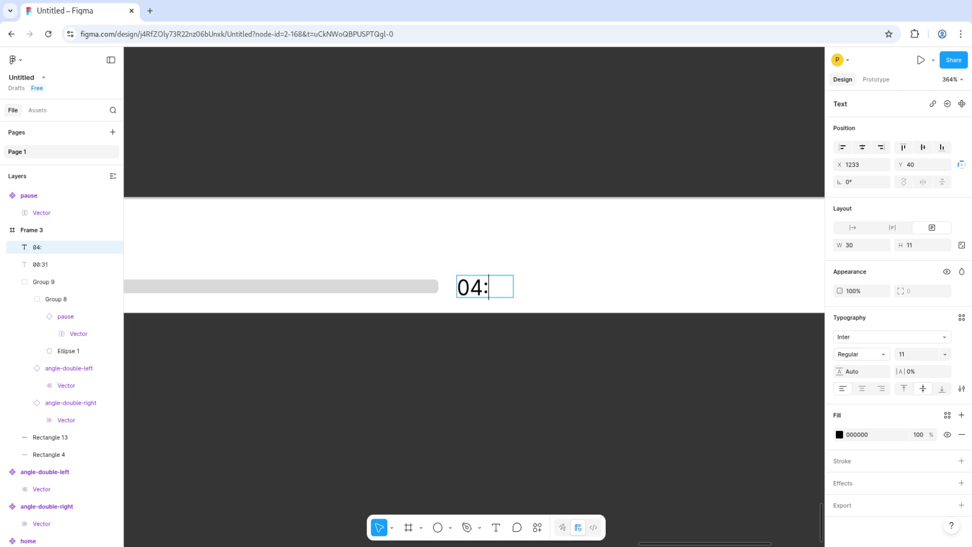
pyautogui.write('46')
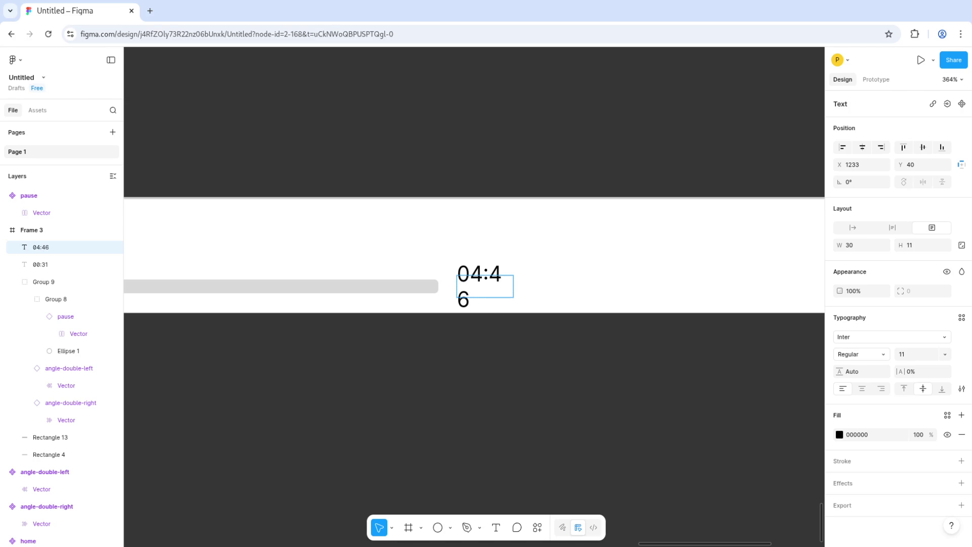
pyautogui.press('Escape')
pyautogui.press('Escape')
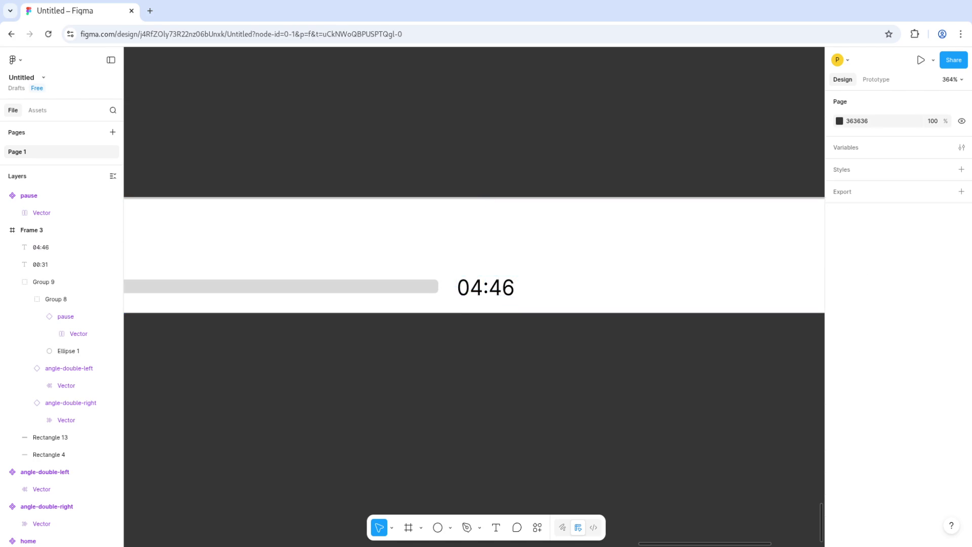
pyautogui.hotkey('shift', '1')
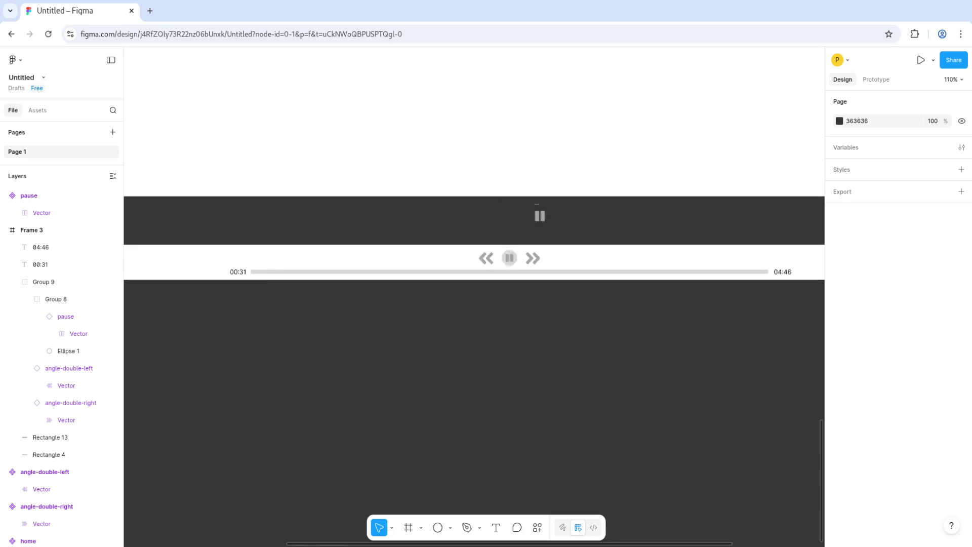
pyautogui.click(456, 276)
# Step: Duplicate the progress track, shorten the copy to 269 wide and fill it 2E6BC5
pyautogui.hotkey('ctrl', 'd')
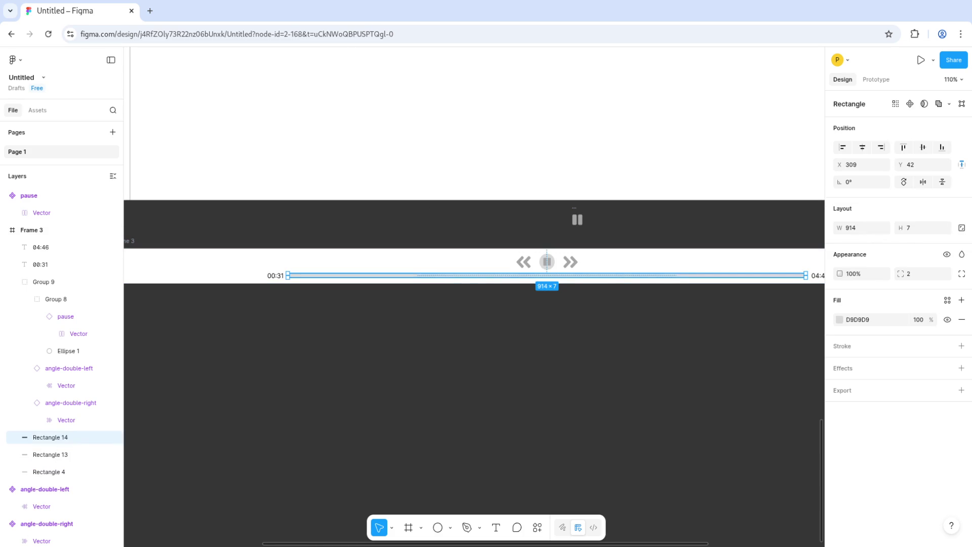
pyautogui.moveTo(805, 275); pyautogui.dragTo(440, 276)
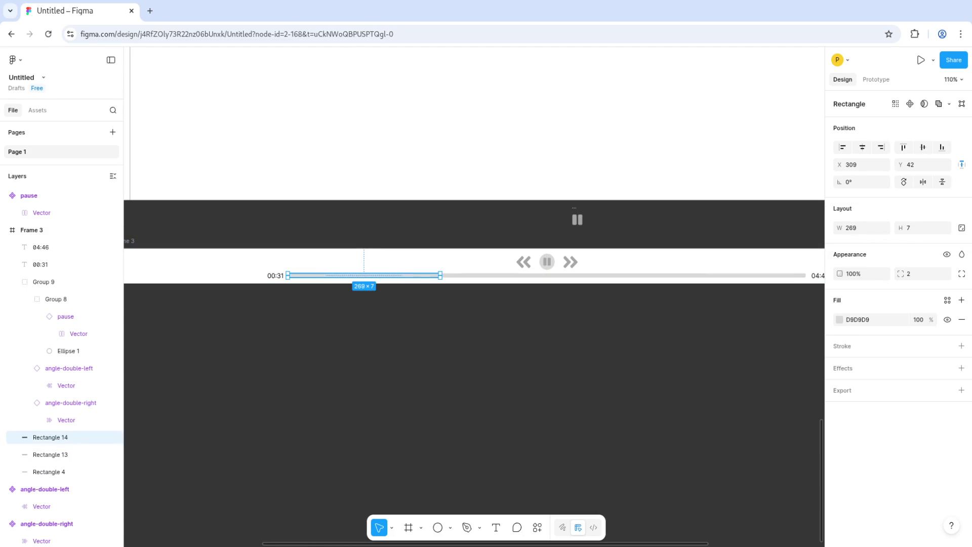
pyautogui.click(839, 319)
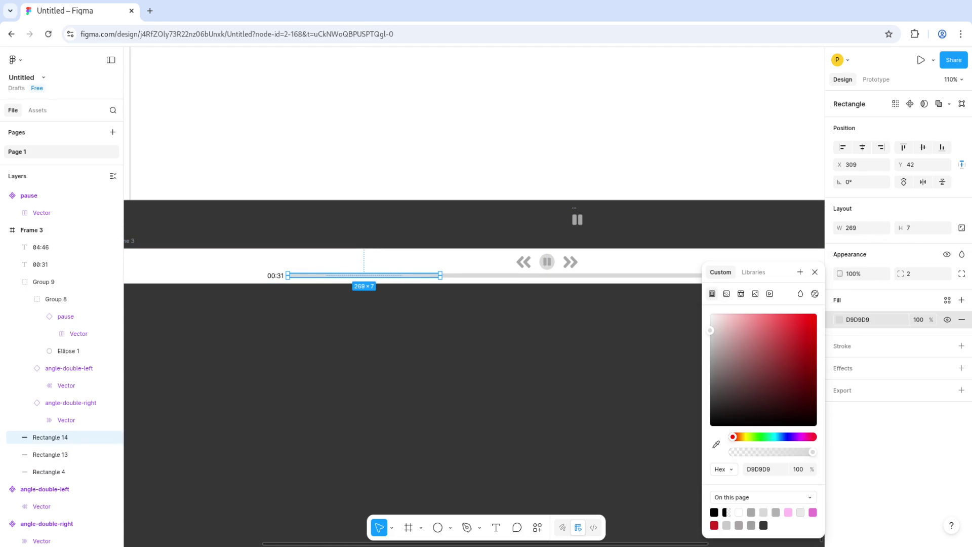
pyautogui.write('2E6BC5')
pyautogui.press('Return')
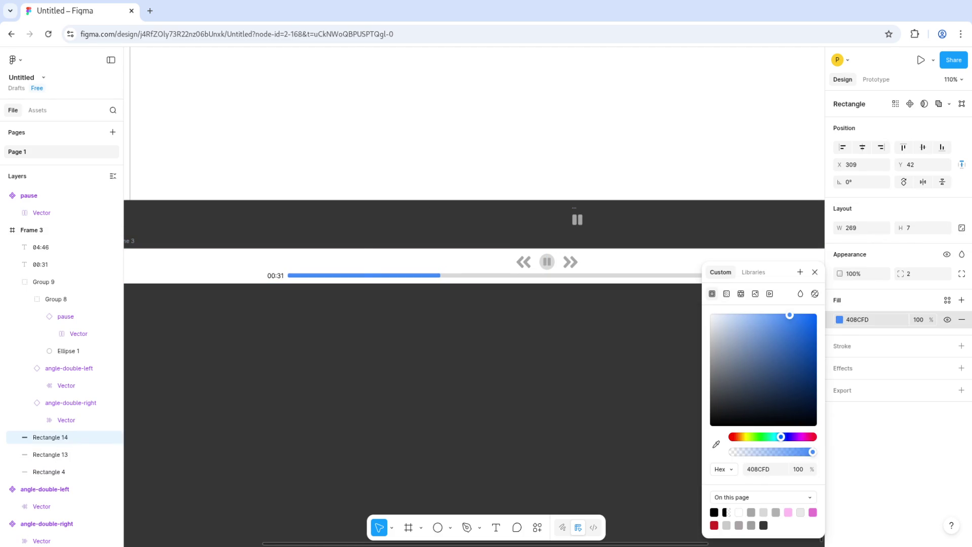
pyautogui.press('Escape')
pyautogui.scroll(-3, 597, 324)
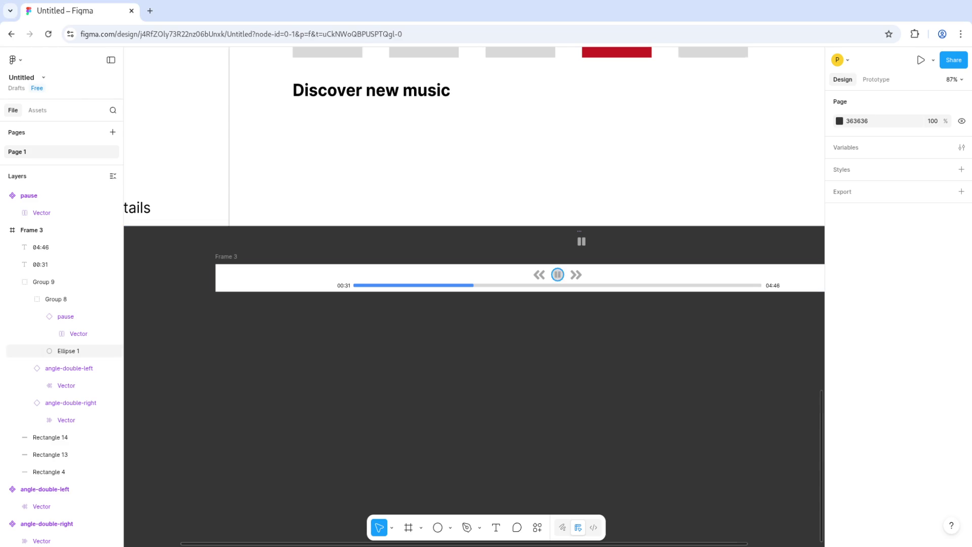
# Step: Shrink the skip-back double arrow to 25×25 and centre it vertically among the controls
pyautogui.scroll(10, 558, 281)
pyautogui.scroll(-10, 565, 284)
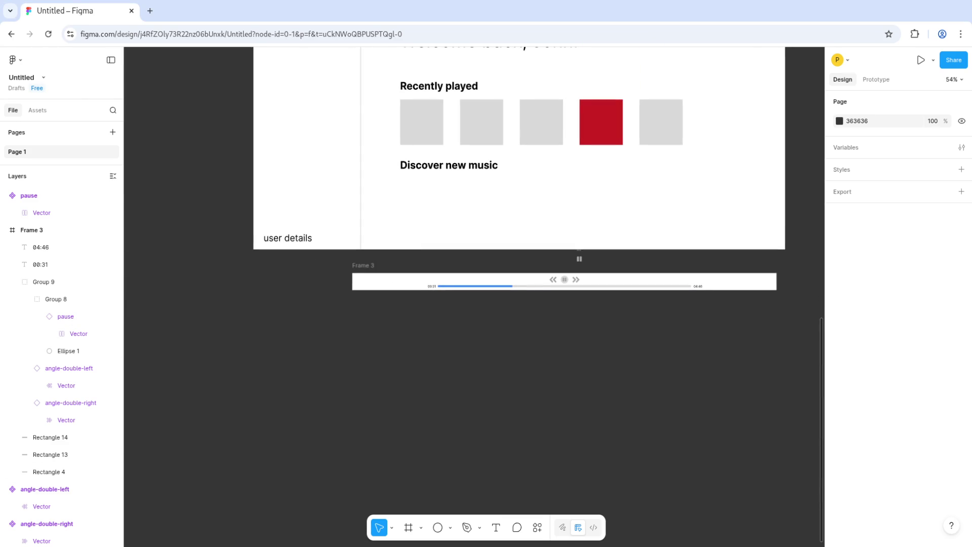
pyautogui.scroll(8, 588, 305)
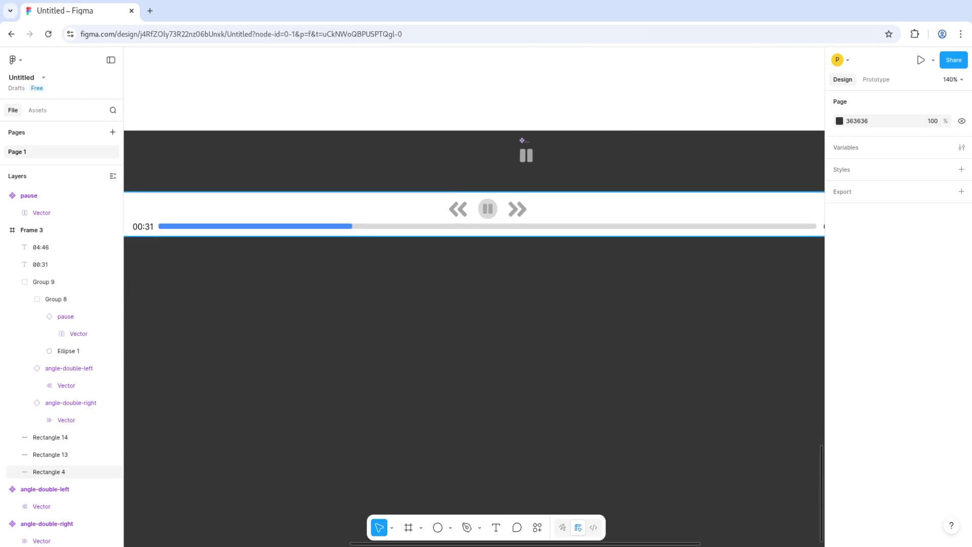
pyautogui.click(489, 195)
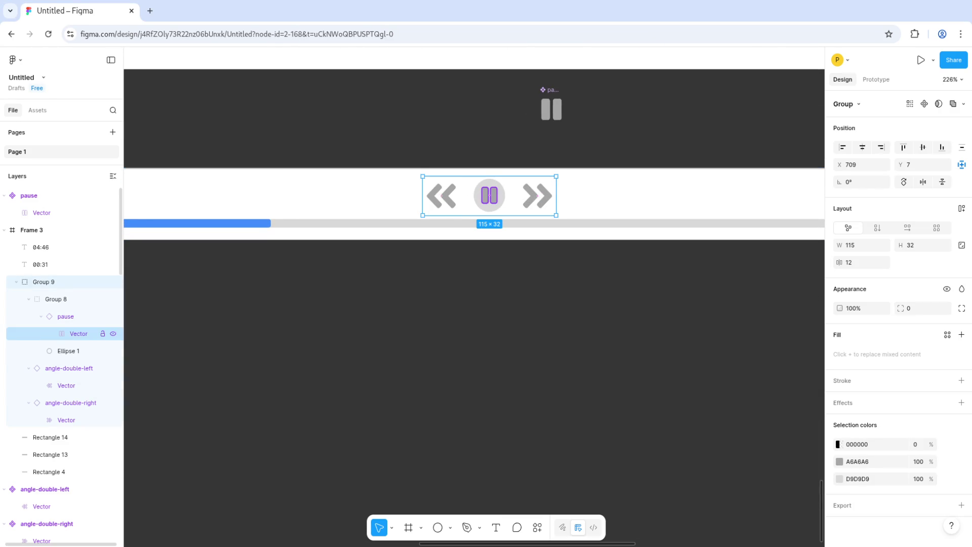
pyautogui.click(69, 368)
pyautogui.moveTo(459, 176); pyautogui.dragTo(452, 184)
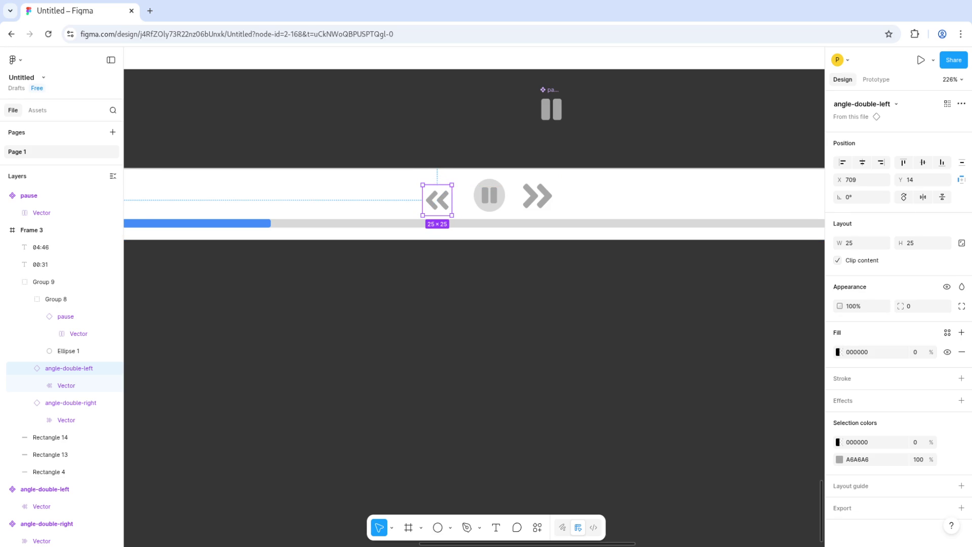
pyautogui.click(922, 162)
# Step: Set the skip-forward double arrow to 25×25 and level it with the playback controls
pyautogui.click(537, 195)
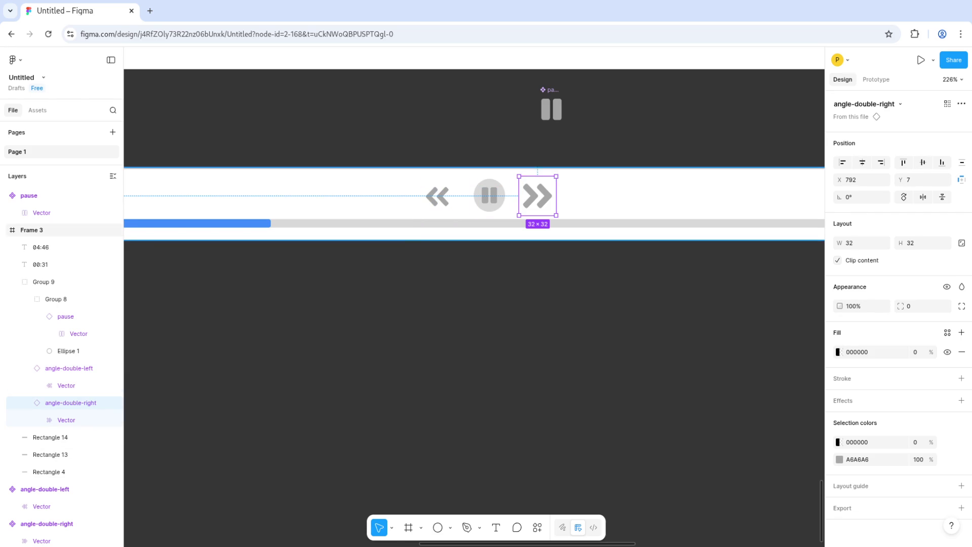
pyautogui.click(437, 197)
pyautogui.click(537, 196)
pyautogui.click(861, 243)
pyautogui.write('25')
pyautogui.press('Tab')
pyautogui.write('25')
pyautogui.press('Return')
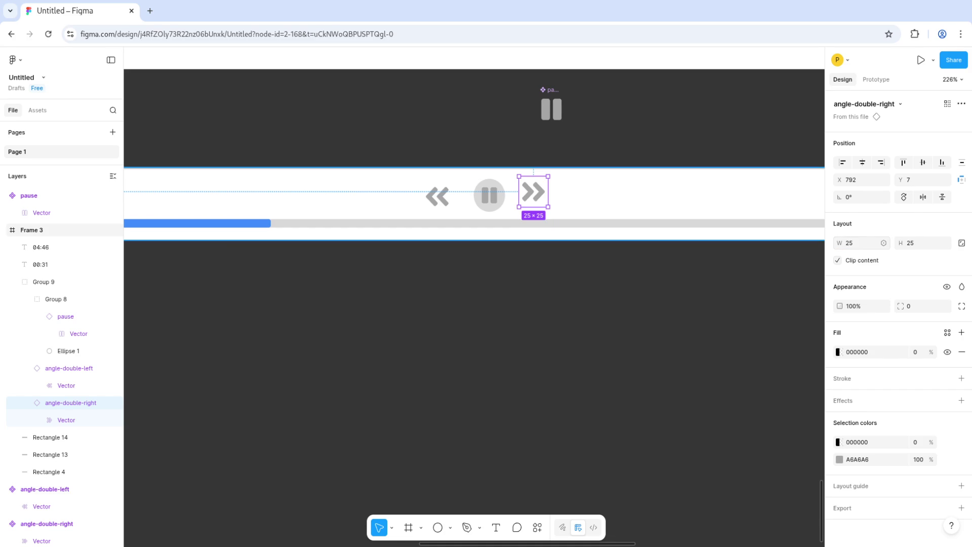
pyautogui.moveTo(533, 192); pyautogui.dragTo(541, 196)
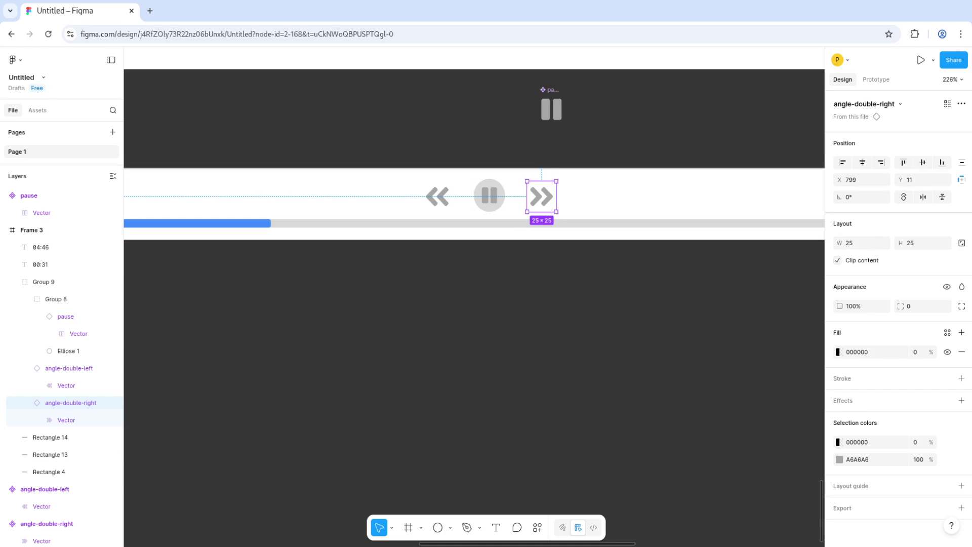
pyautogui.press('Escape')
# Step: Nudge both skip arrows so they sit evenly spaced around the pause button
pyautogui.scroll(-5, 614, 325)
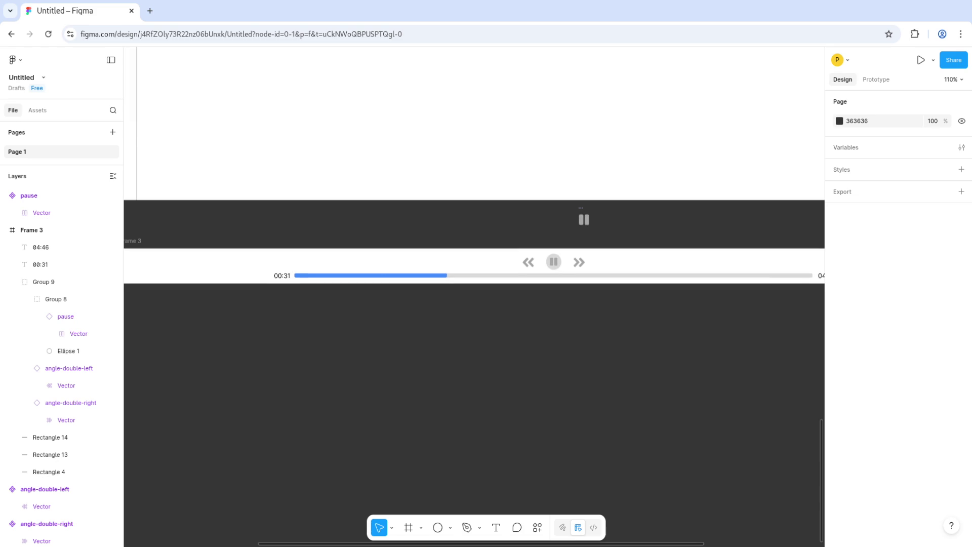
pyautogui.click(44, 282)
pyautogui.click(66, 385)
pyautogui.hotkey('shift', '2')
pyautogui.click(69, 368)
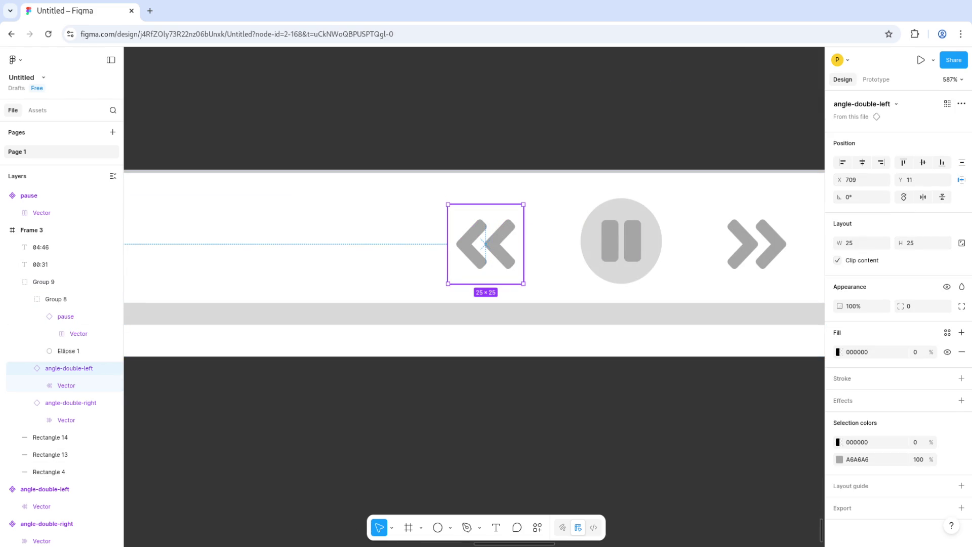
pyautogui.press('Right')
pyautogui.press('Right')
pyautogui.press('Right')
pyautogui.click(71, 402)
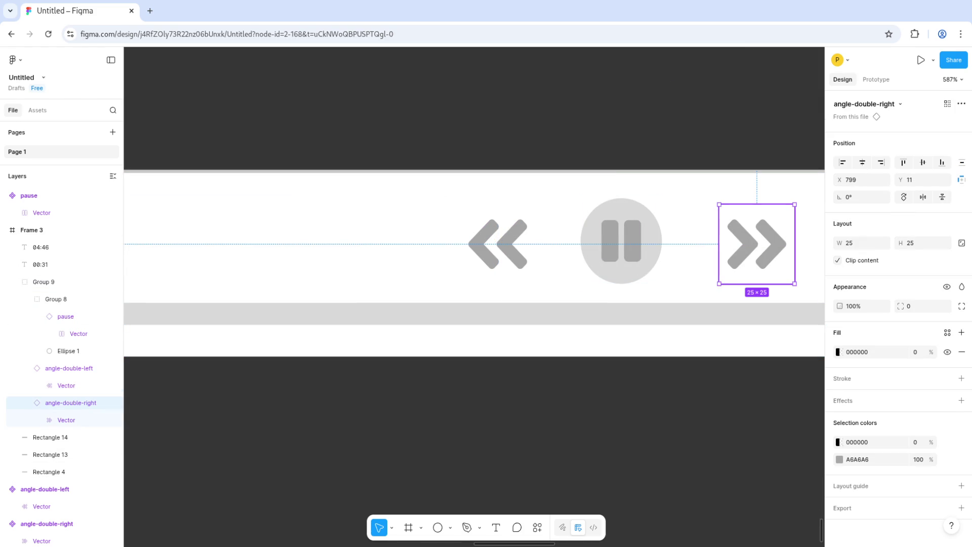
pyautogui.press('Left')
pyautogui.press('Escape')
# Step: Select both the 04:46 and 00:31 time labels together
pyautogui.scroll(-5, 691, 232)
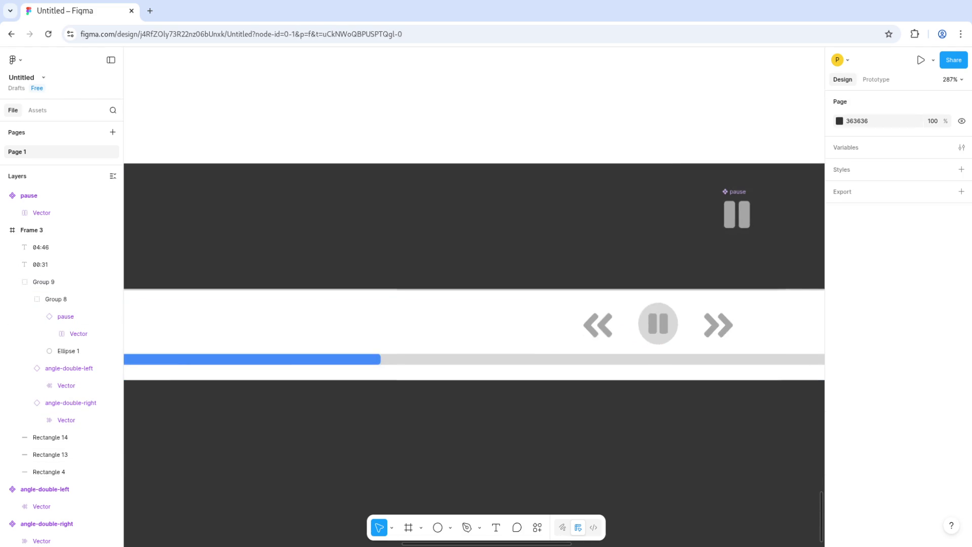
pyautogui.scroll(-5, 714, 379)
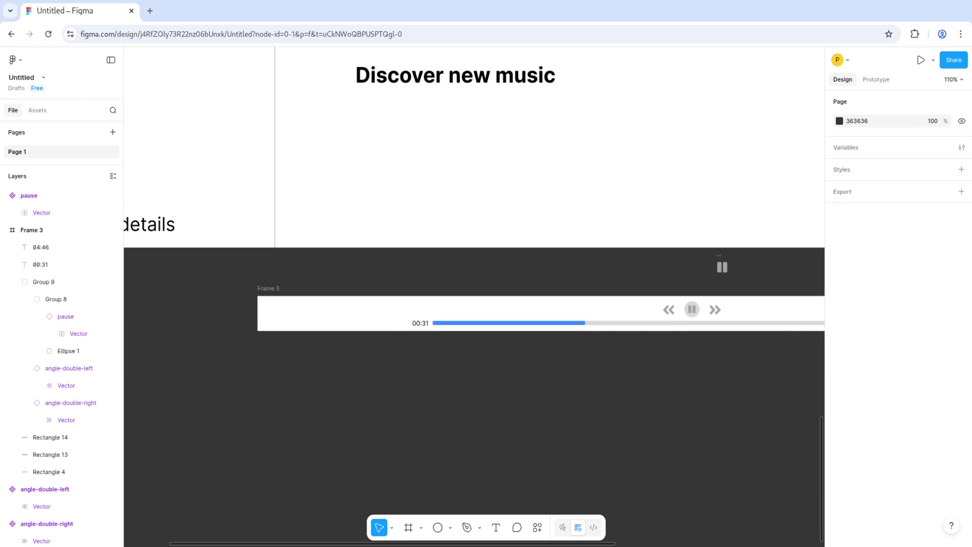
pyautogui.scroll(3, 474, 304)
pyautogui.hscroll(5, 474, 304)
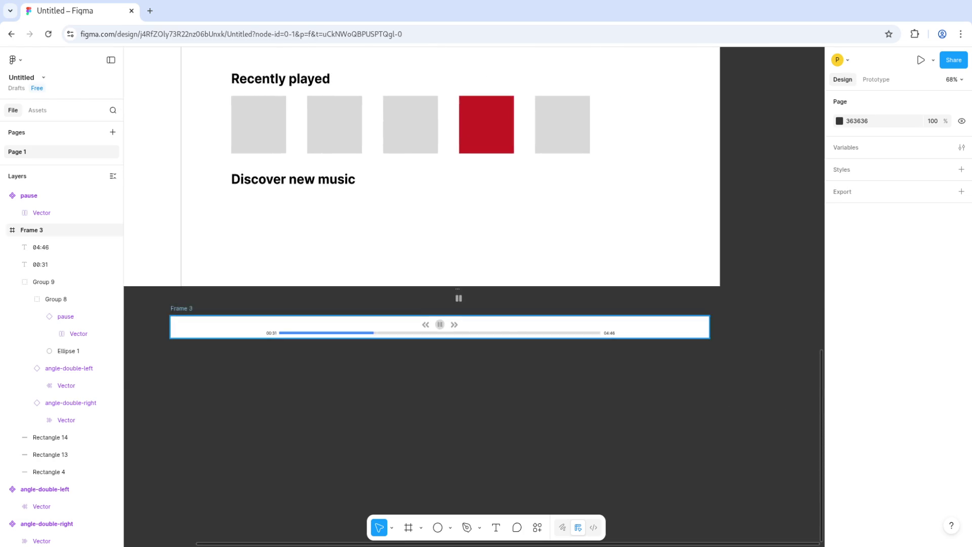
pyautogui.click(40, 247)
pyautogui.keyDown('shift'); pyautogui.click(41, 264); pyautogui.keyUp('shift')
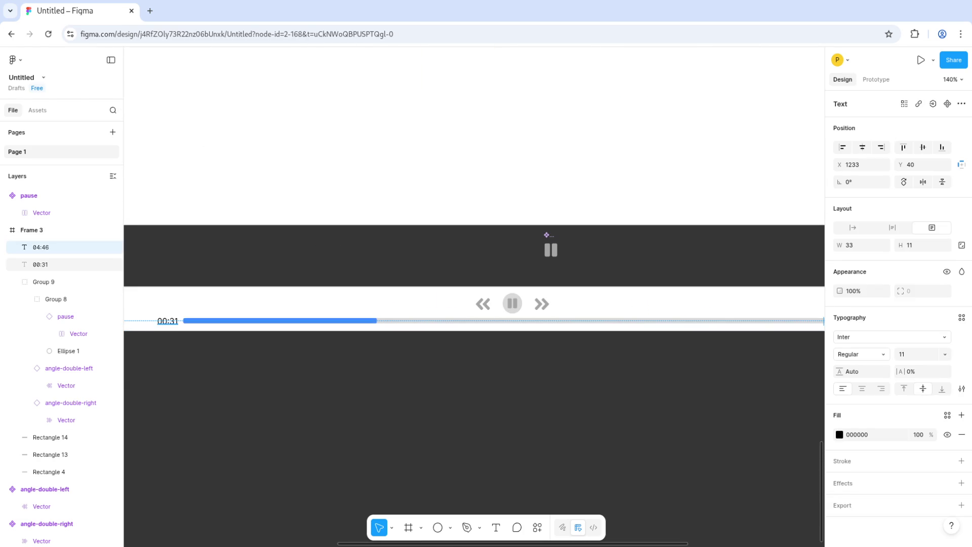
pyautogui.click(945, 371)
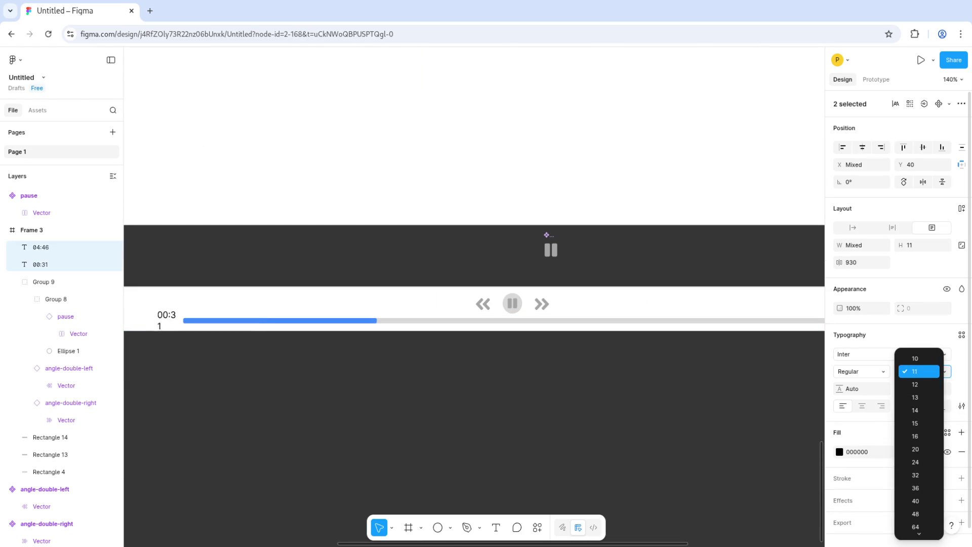
# Step: Give both time labels font size 10 and a grey 6E6E6E fill
pyautogui.press('Return')
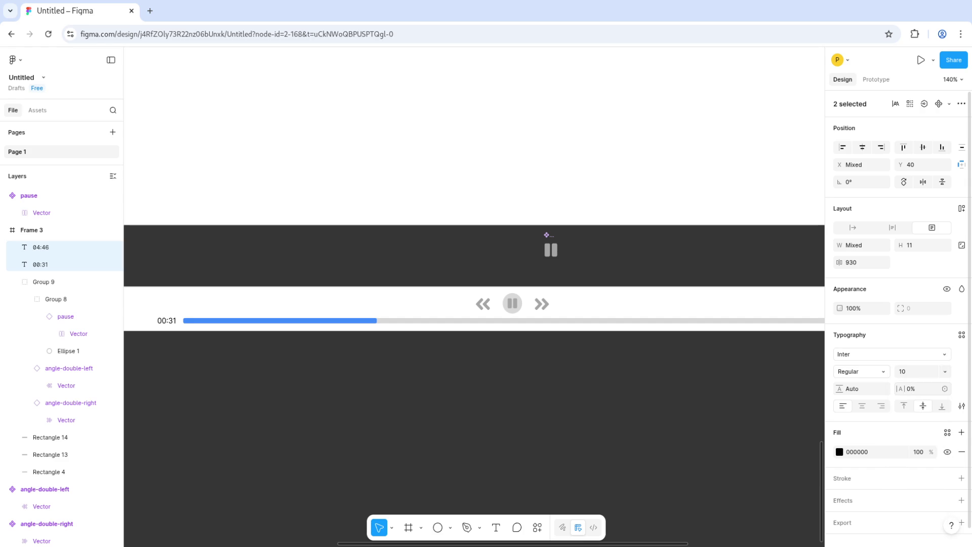
pyautogui.click(839, 452)
pyautogui.moveTo(721, 380)
pyautogui.mouseDown()
pyautogui.moveTo(709, 358)
pyautogui.moveTo(710, 377)
pyautogui.mouseUp()
pyautogui.press('Escape')
pyautogui.press('Escape')
pyautogui.hotkey('shift', '1')
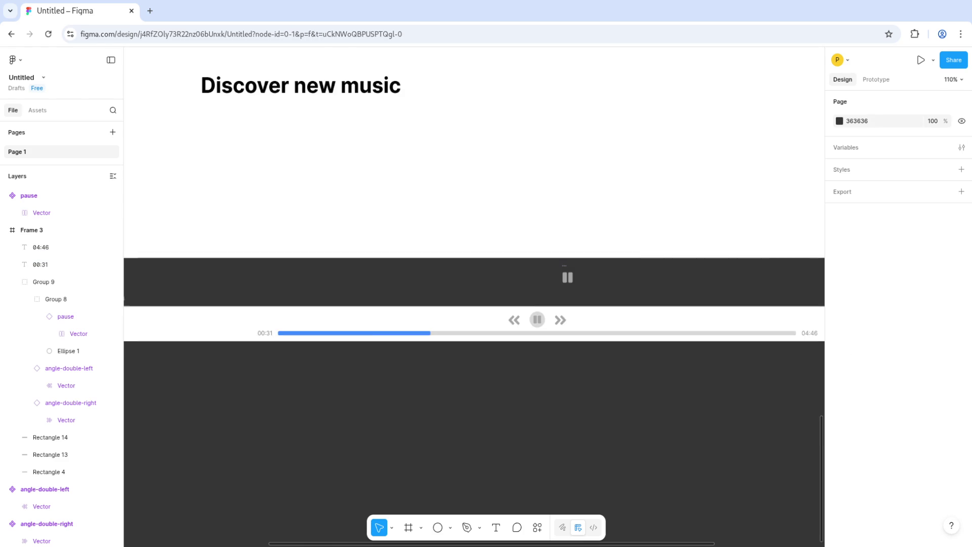
pyautogui.keyDown('ctrl'); pyautogui.scroll(-5, 512, 377); pyautogui.keyUp('ctrl')
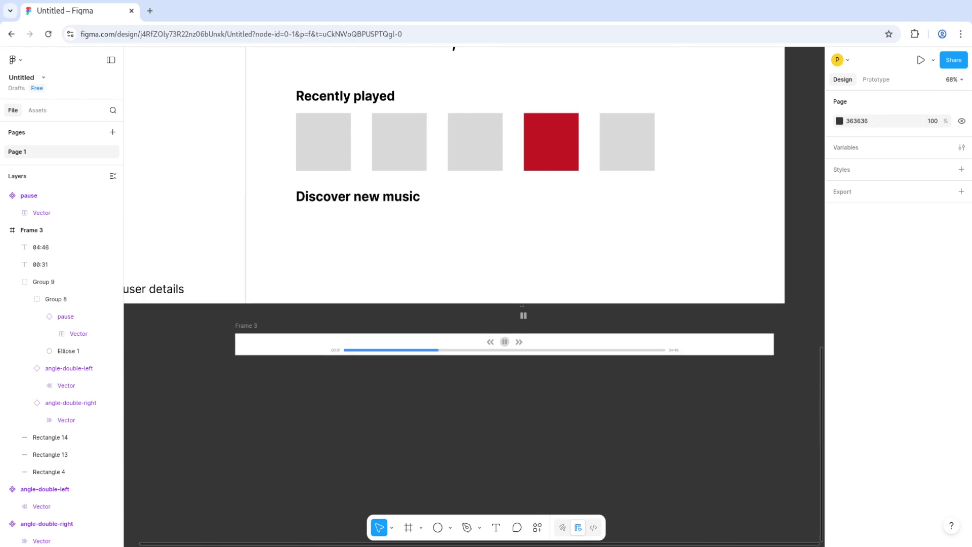
pyautogui.click(31, 230)
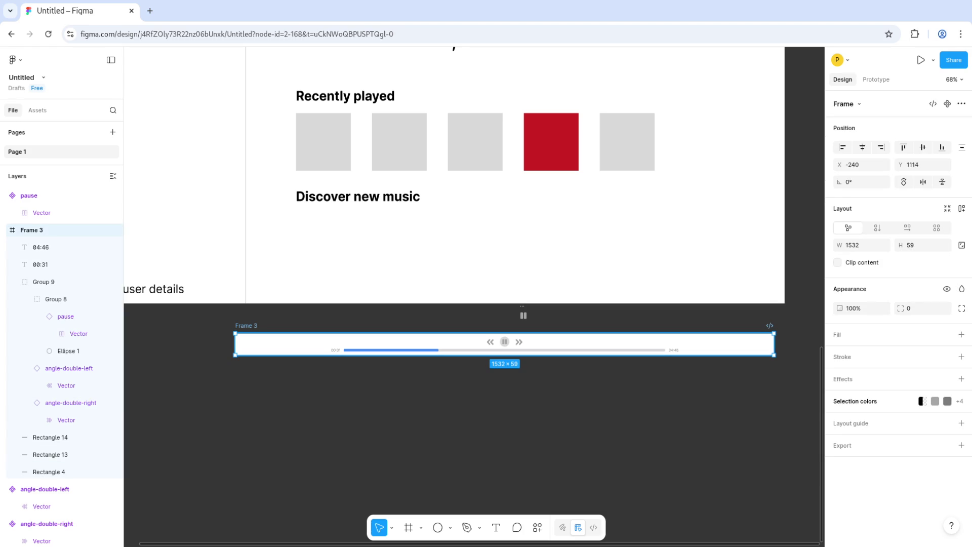
# Step: Convert the player bar frame into a component
pyautogui.rightClick(251, 344)
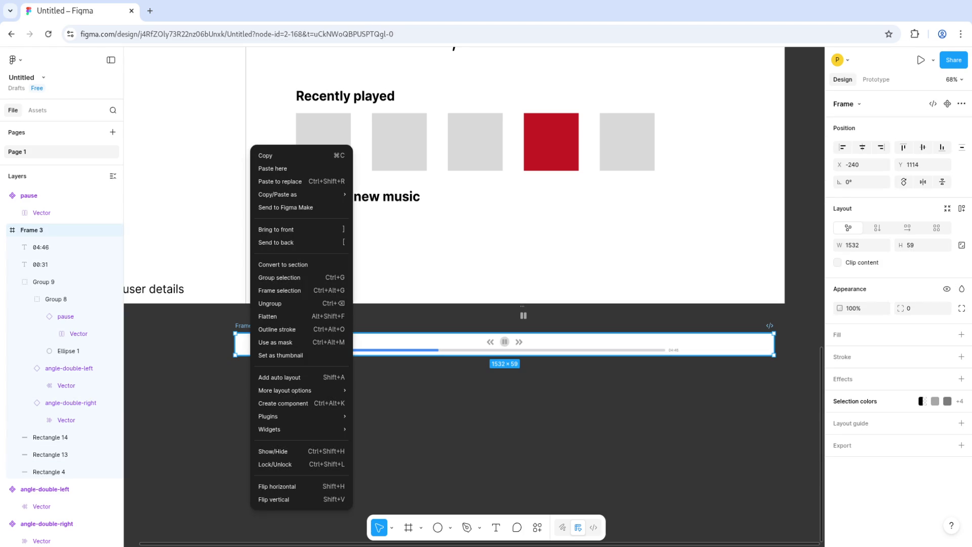
pyautogui.click(283, 403)
pyautogui.press('Escape')
pyautogui.click(31, 230)
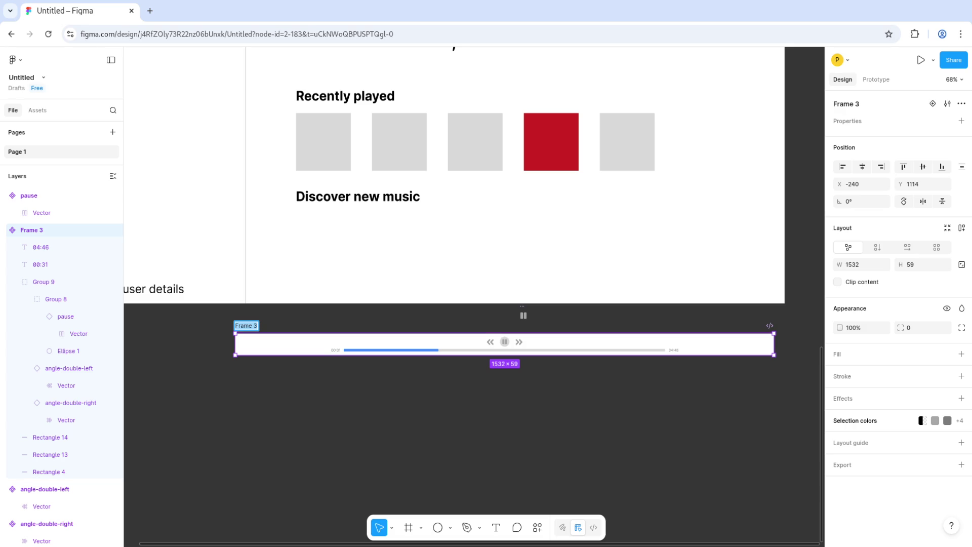
# Step: Rename the component from Frame 3 to 'Player Bar'
pyautogui.doubleClick(246, 325)
pyautogui.press('BackSpace')
pyautogui.write('Player Bar')
pyautogui.press('Return')
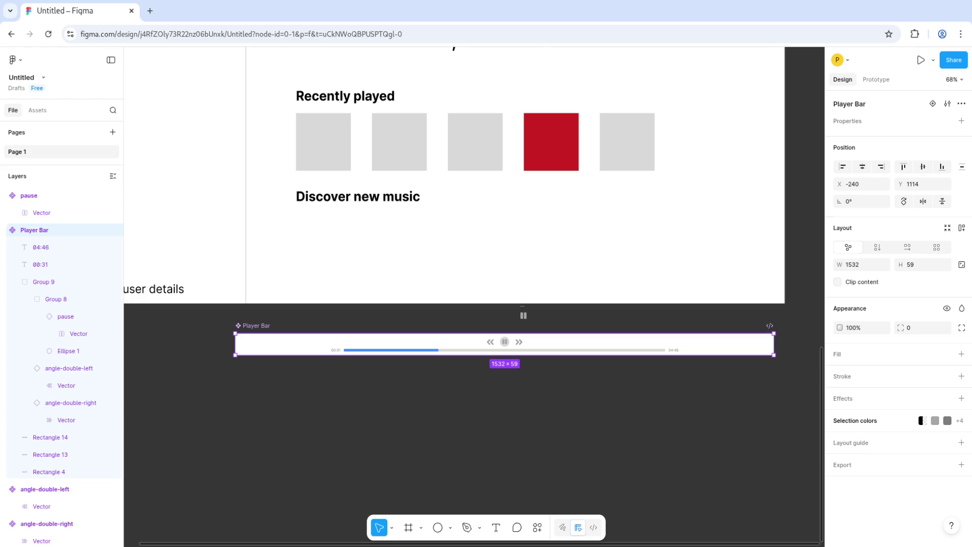
pyautogui.press('Escape')
pyautogui.scroll(5, 262, 349)
# Step: Draw a 44×44 square at the Player Bar's left end
pyautogui.click(261, 349)
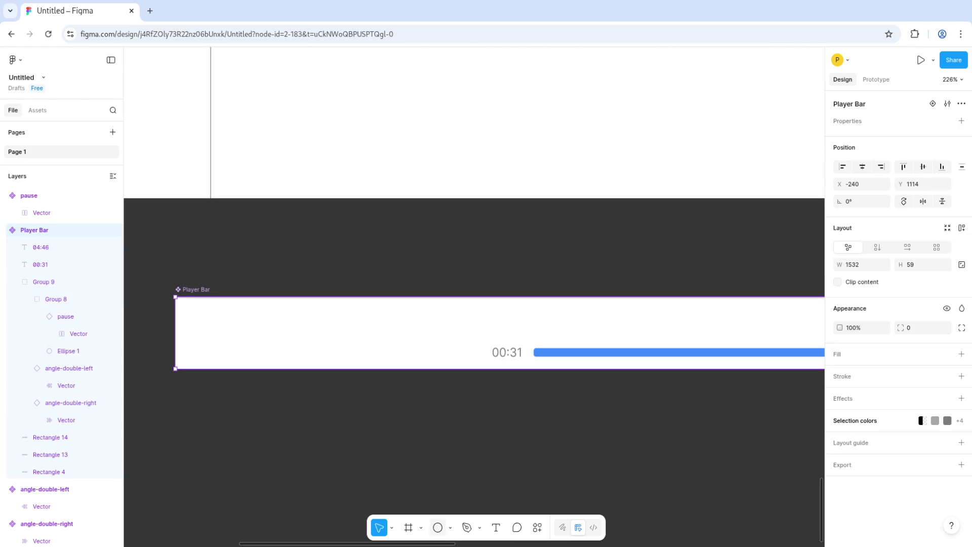
pyautogui.click(450, 528)
pyautogui.click(471, 427)
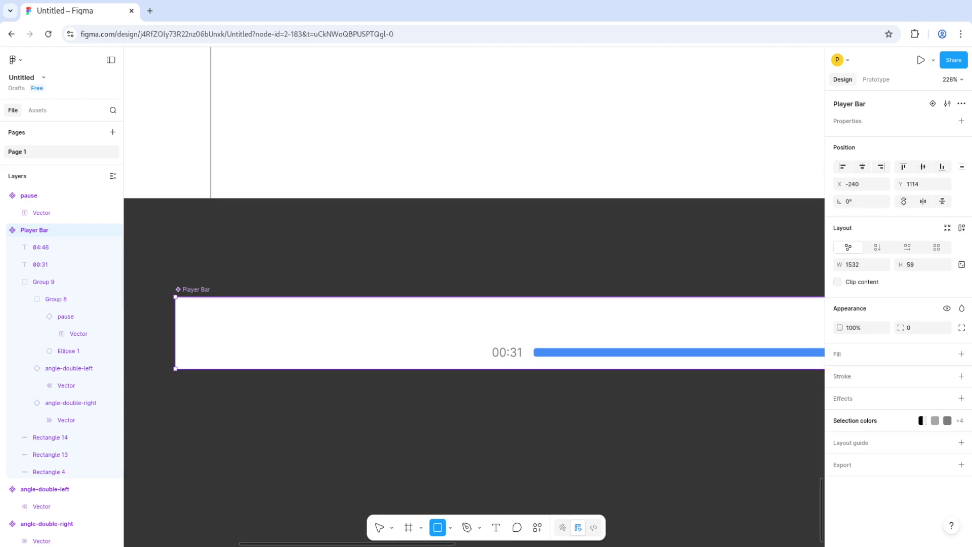
pyautogui.moveTo(183, 305)
pyautogui.mouseDown()
pyautogui.moveTo(238, 334)
pyautogui.moveTo(245, 359)
pyautogui.mouseUp()
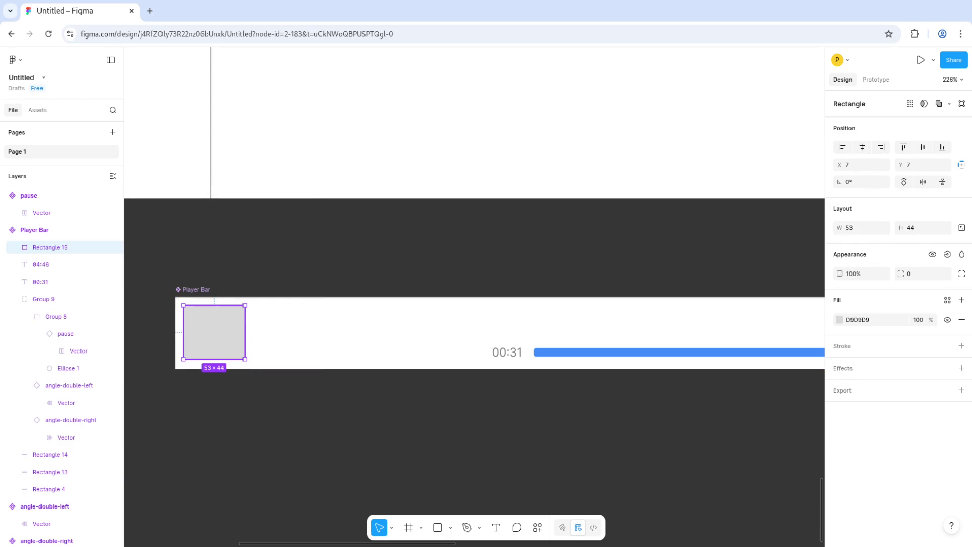
pyautogui.click(860, 227)
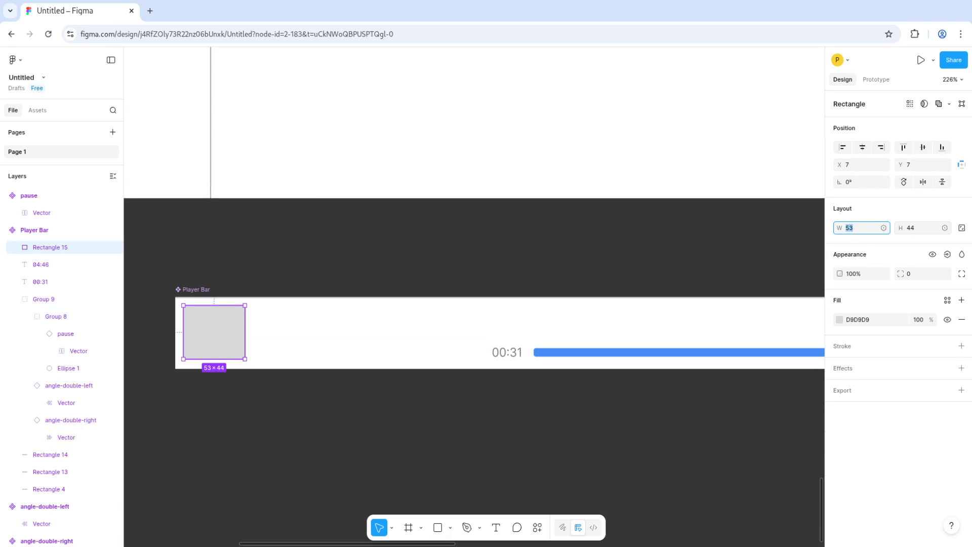
pyautogui.write('44')
pyautogui.press('Return')
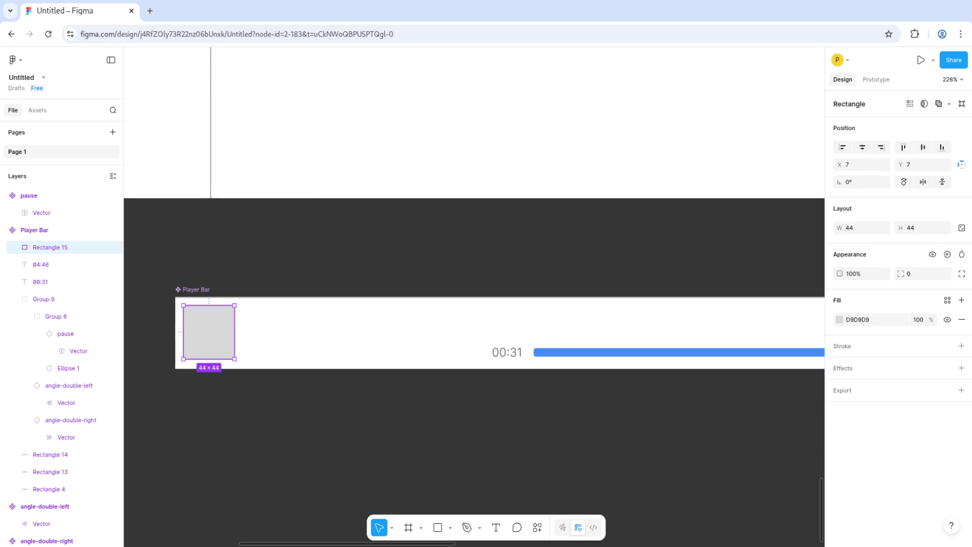
pyautogui.press('Escape')
pyautogui.click(50, 247)
pyautogui.press('Return')
pyautogui.press('Escape')
pyautogui.press('Right')
pyautogui.press('Right')
pyautogui.press('Right')
pyautogui.press('Escape')
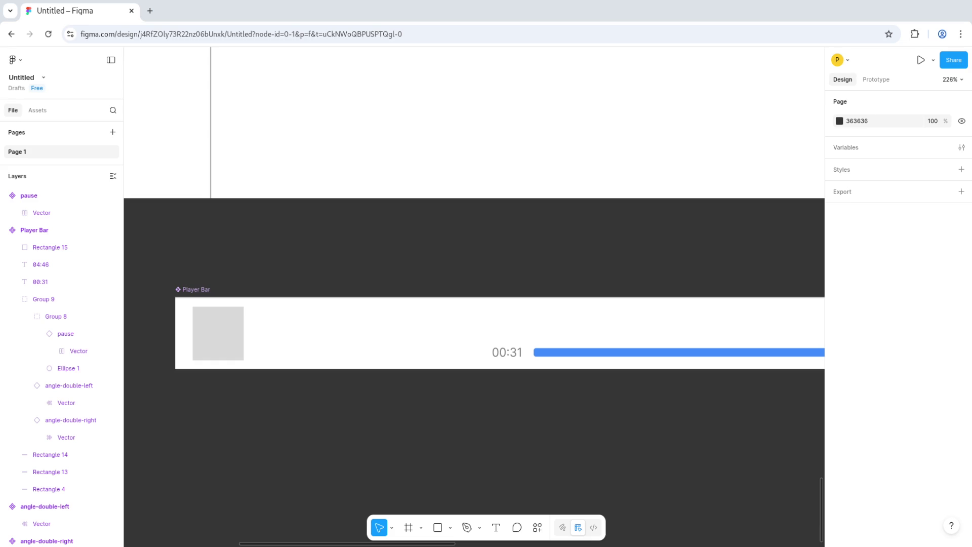
# Step: Fill the square with the daffodil image and give it corner radius 5
pyautogui.click(217, 333)
pyautogui.click(218, 333)
pyautogui.hotkey('ctrl', 'v')
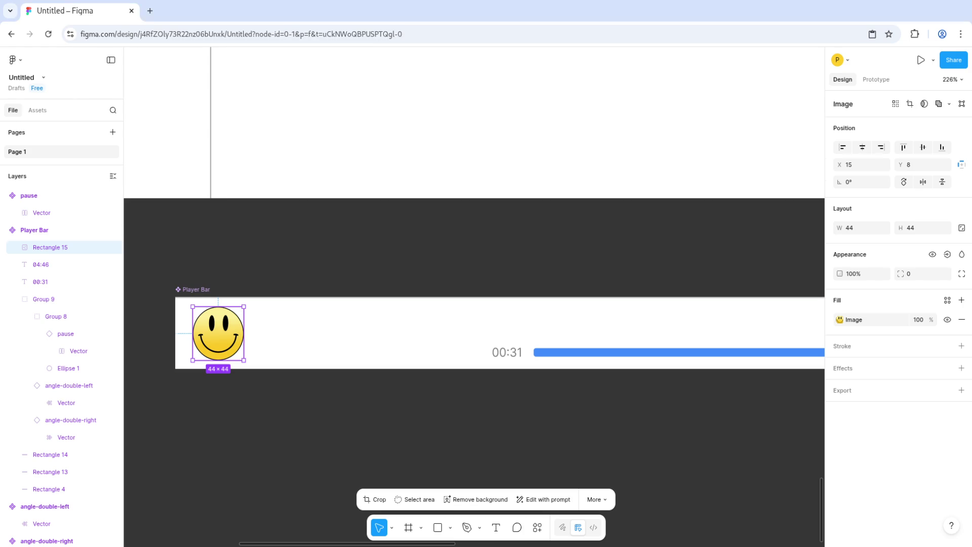
pyautogui.hotkey('ctrl', 'z')
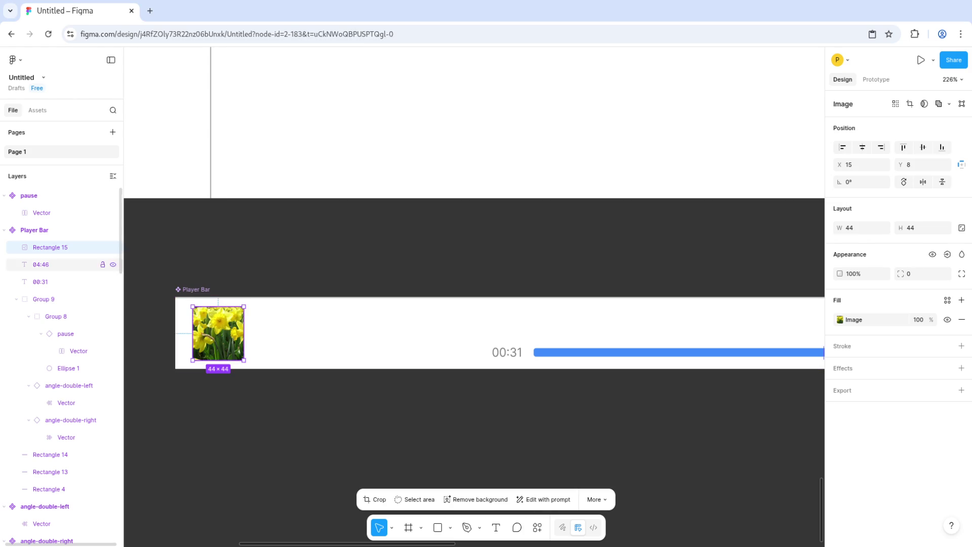
pyautogui.click(916, 273)
pyautogui.write('5')
pyautogui.press('Return')
pyautogui.press('Escape')
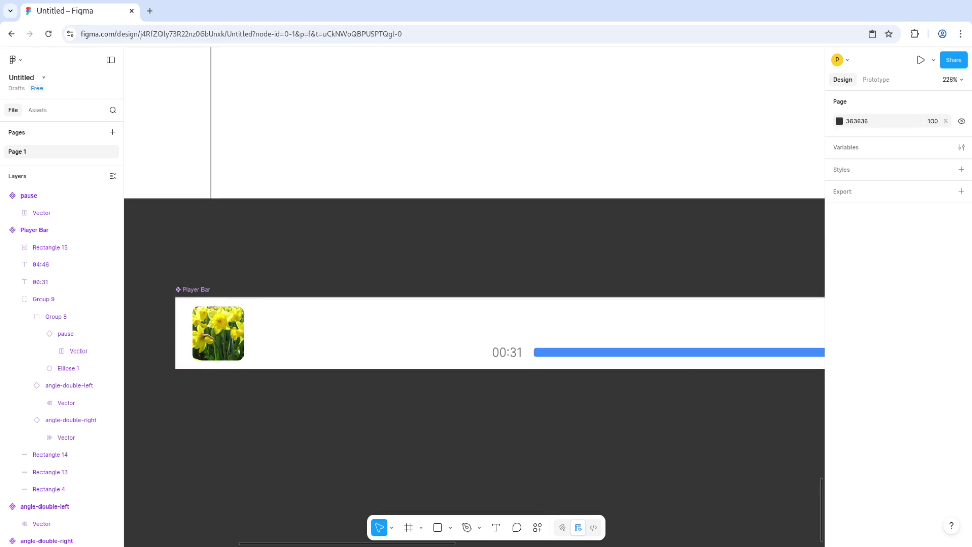
# Step: Add a 'Lorem ipsum' title text right of the album art
pyautogui.scroll(-5, 301, 388)
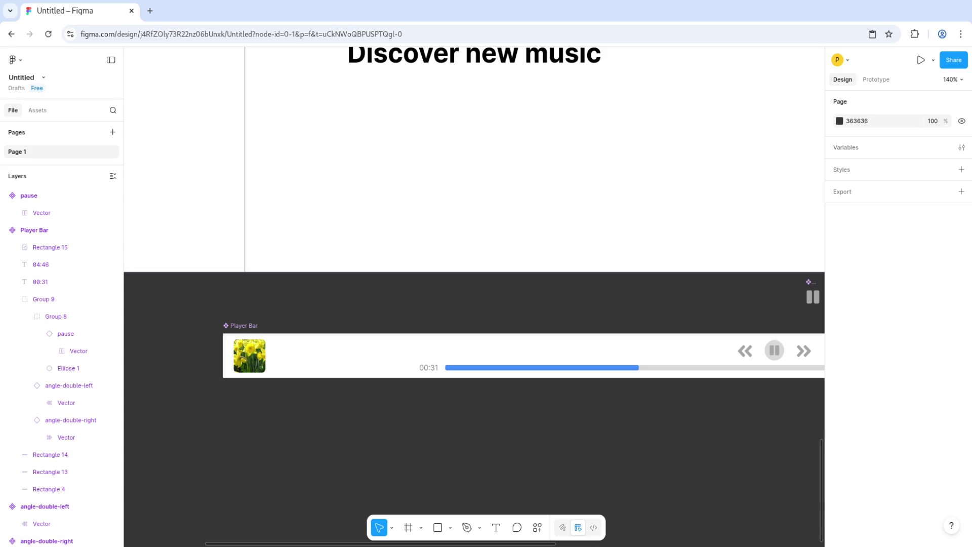
pyautogui.scroll(5, 287, 345)
pyautogui.press('t')
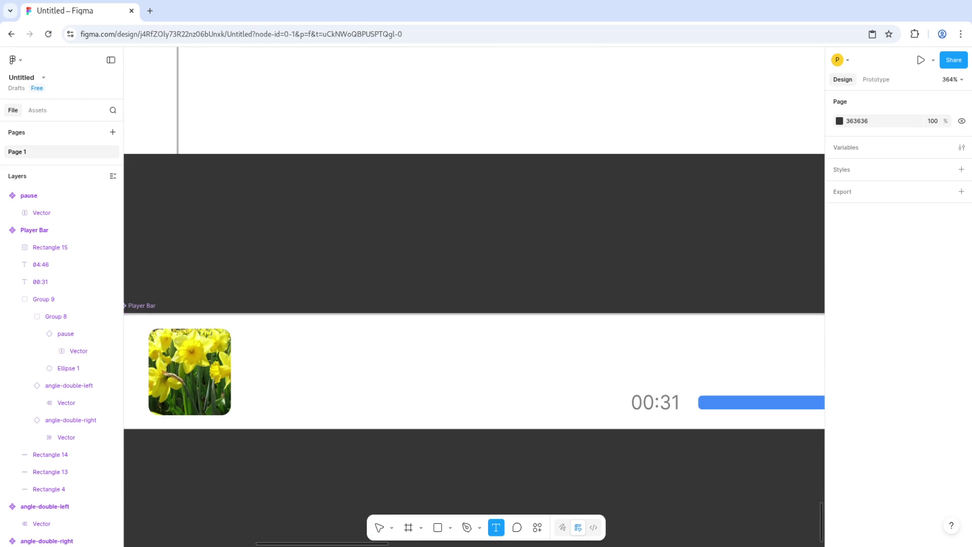
pyautogui.moveTo(257, 353); pyautogui.dragTo(379, 372)
pyautogui.write('Lorem ipsum')
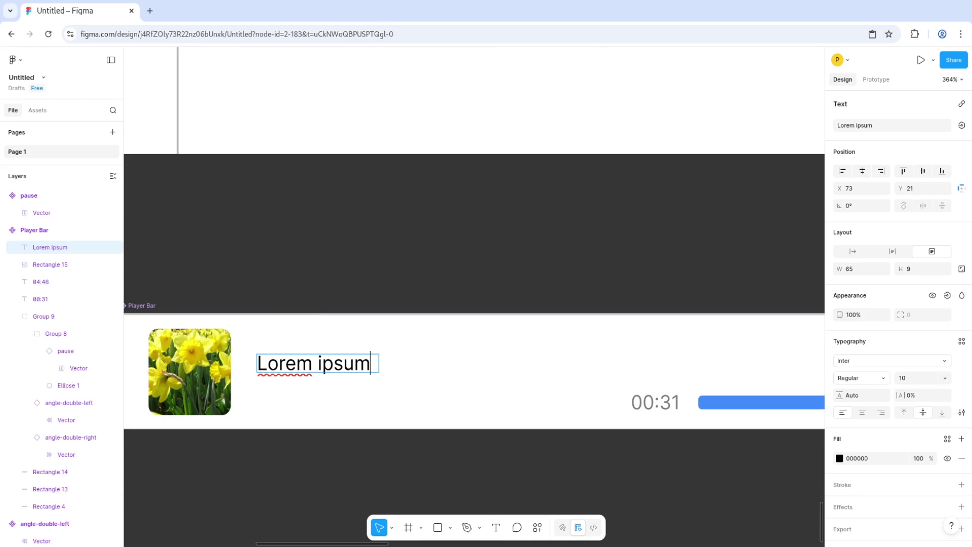
pyautogui.press('Escape')
pyautogui.moveTo(378, 362); pyautogui.dragTo(386, 362)
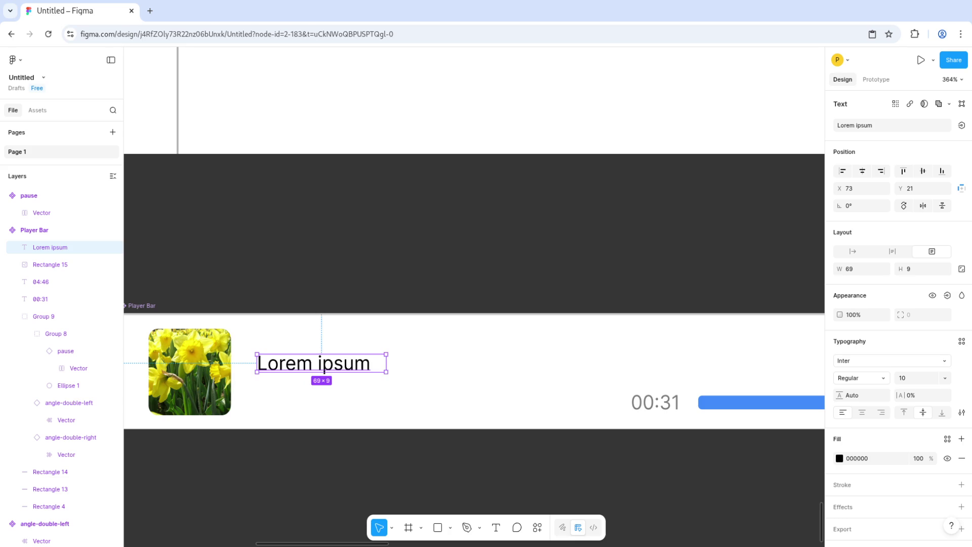
pyautogui.moveTo(314, 362); pyautogui.dragTo(324, 384)
# Step: Add a 'Dolor sit amet' subtitle below it at size 6 with grey 949494 fill
pyautogui.press('Return')
pyautogui.write('Dolor sit amet')
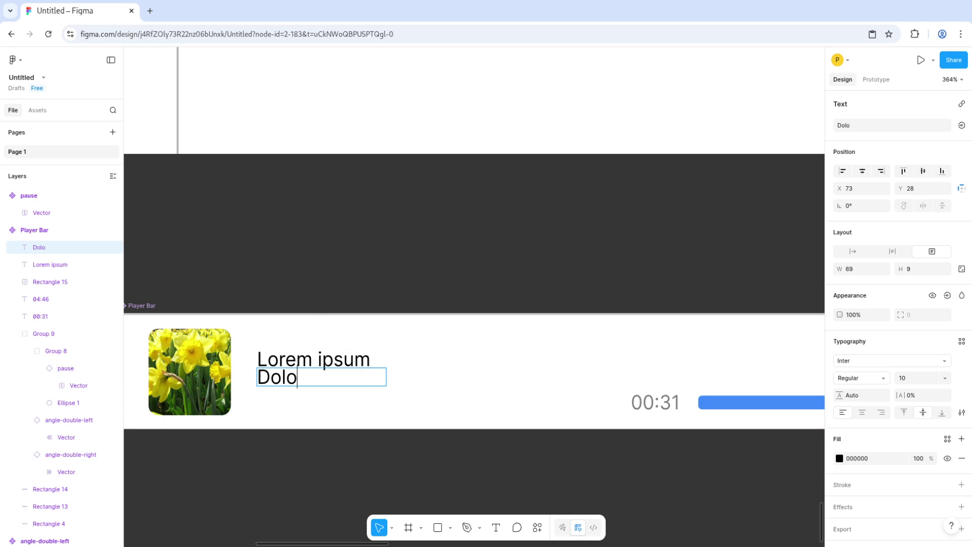
pyautogui.hotkey('ctrl', 'a')
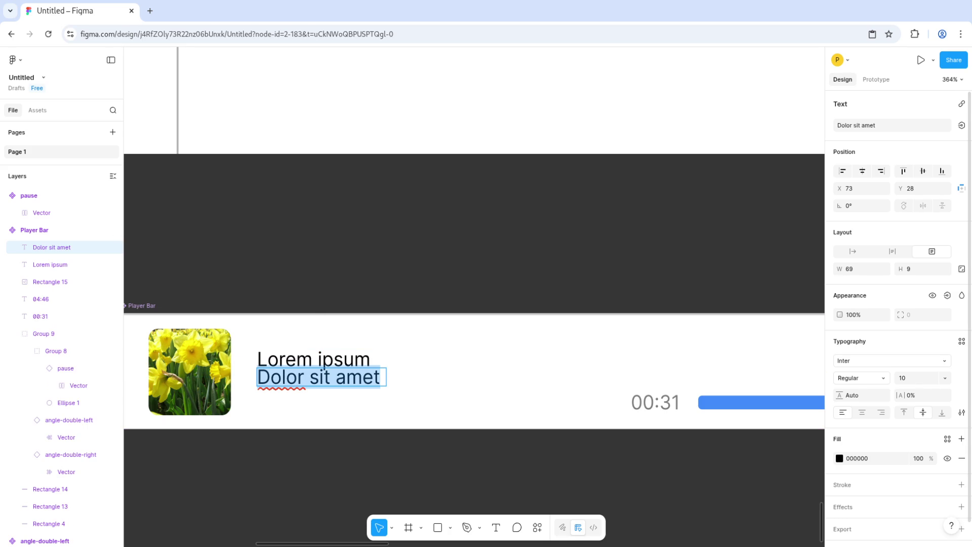
pyautogui.click(945, 378)
pyautogui.write('8')
pyautogui.press('Return')
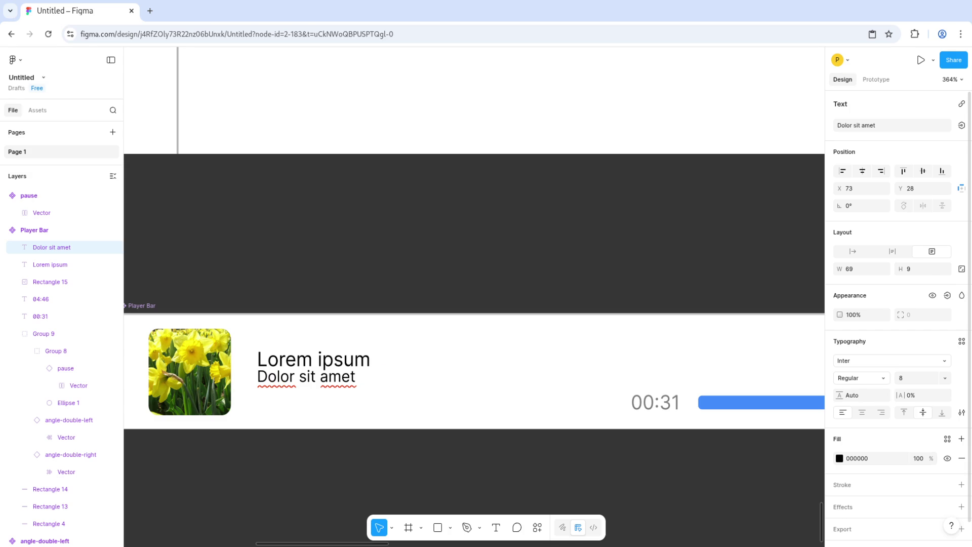
pyautogui.click(839, 458)
pyautogui.click(751, 513)
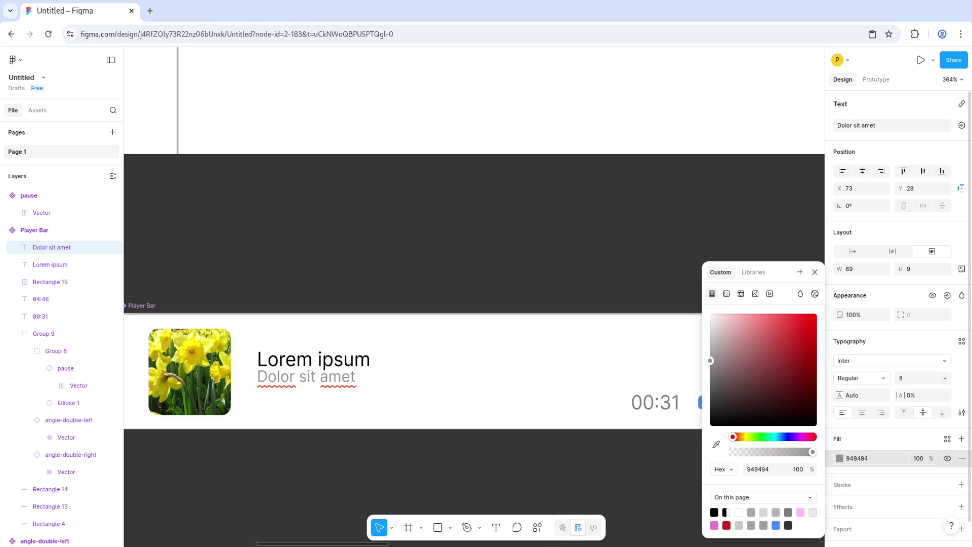
pyautogui.click(911, 378)
pyautogui.write('6')
pyautogui.press('Return')
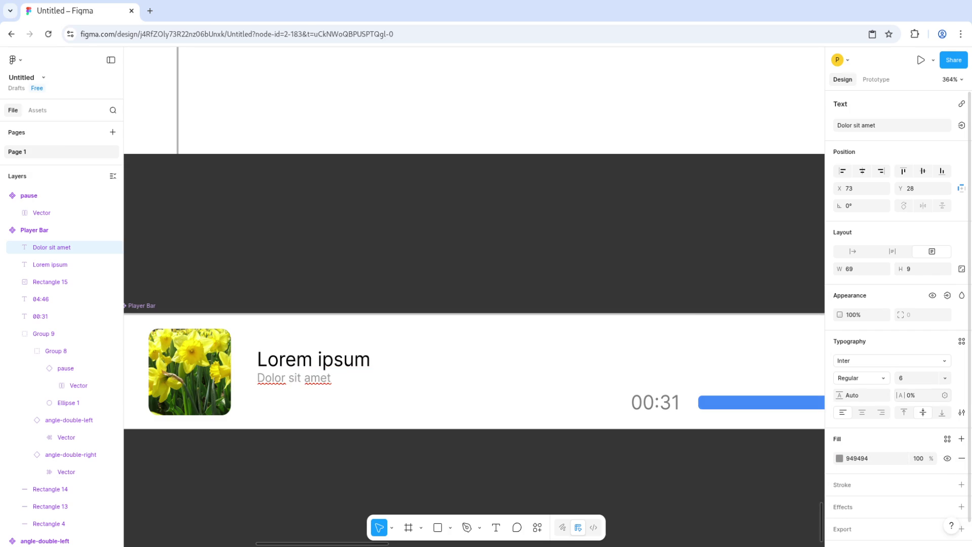
pyautogui.press('Escape')
# Step: Shift both text lines slightly left and down together
pyautogui.keyDown('shift'); pyautogui.click(322, 363); pyautogui.keyUp('shift')
pyautogui.moveTo(322, 367); pyautogui.dragTo(318, 372)
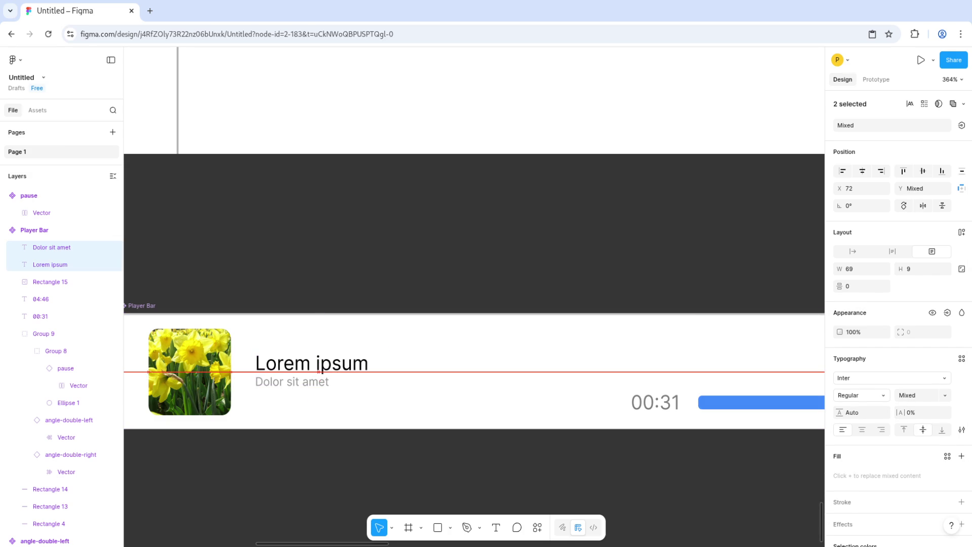
pyautogui.press('Escape')
pyautogui.scroll(-3, 310, 462)
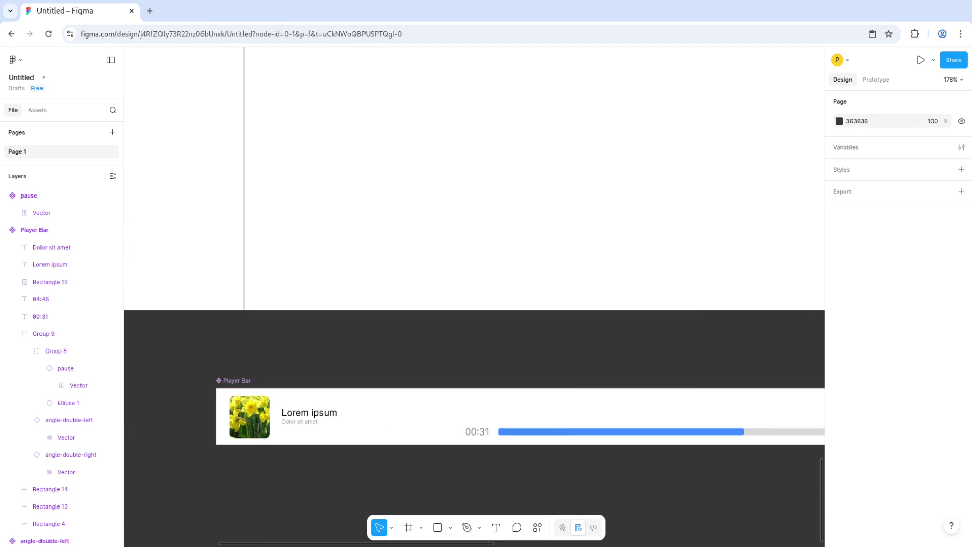
# Step: Move the stray pause icon down out of the way
pyautogui.scroll(5, 474, 297)
pyautogui.scroll(-3, 474, 297)
pyautogui.hscroll(3, 474, 297)
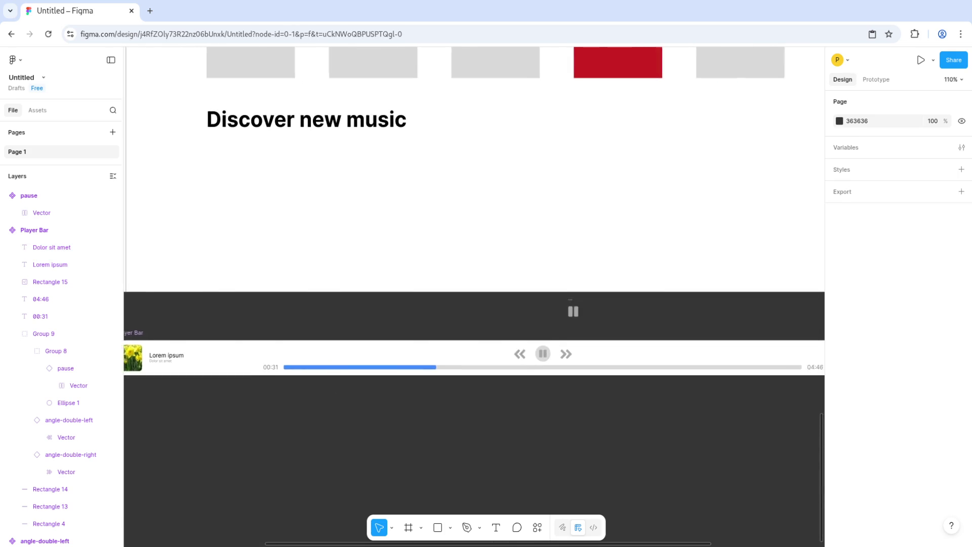
pyautogui.scroll(-3, 367, 378)
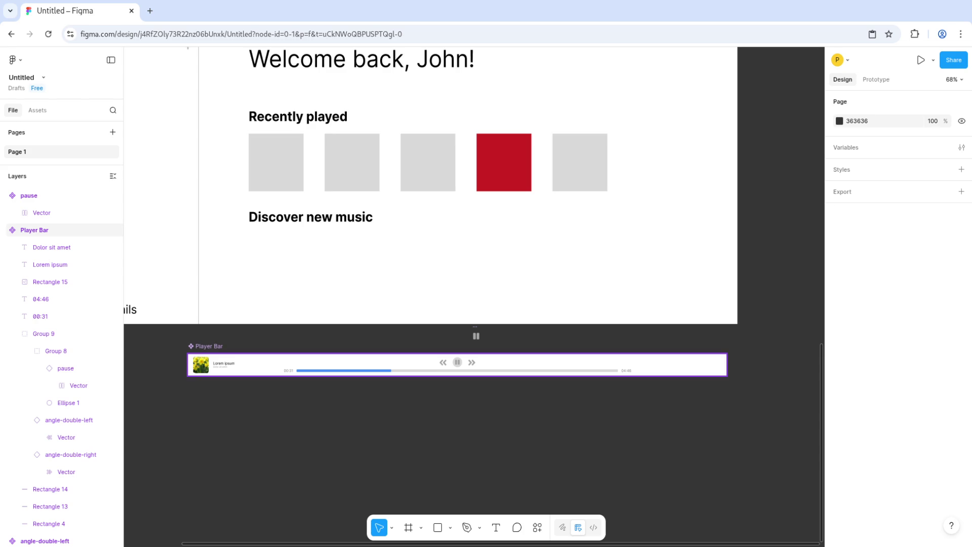
pyautogui.click(476, 335)
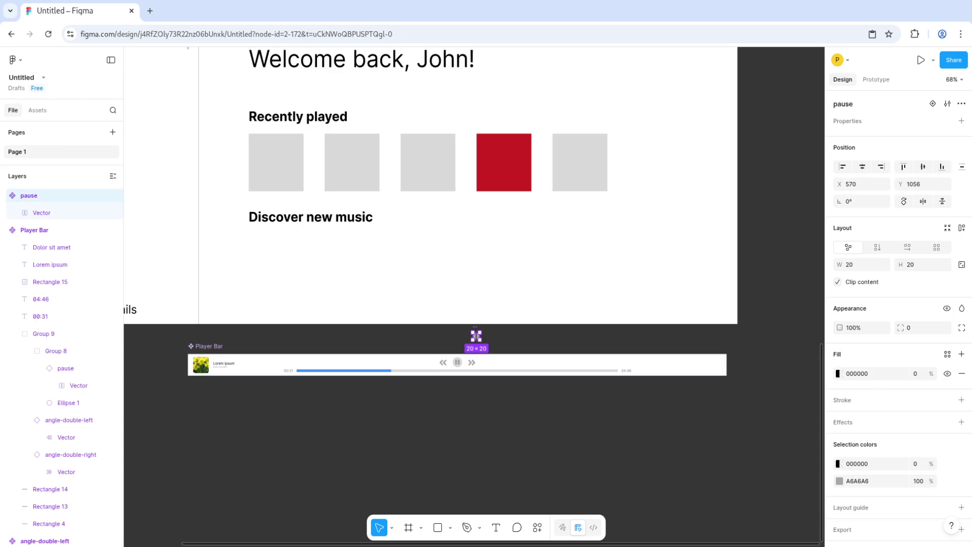
pyautogui.scroll(-3, 475, 304)
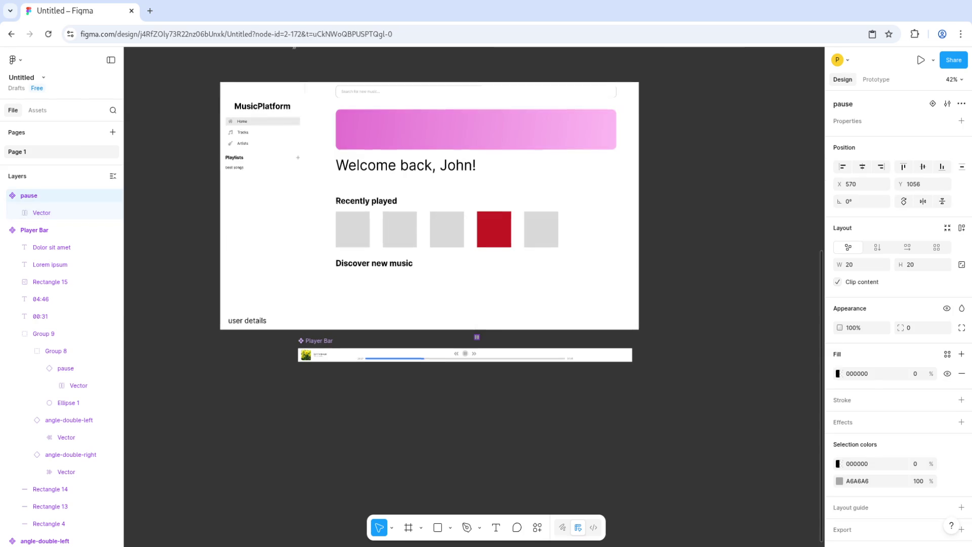
pyautogui.scroll(5, 475, 303)
pyautogui.moveTo(280, 238); pyautogui.dragTo(286, 291)
pyautogui.press('Escape')
# Step: Alt-drag a Player Bar instance into the bottom of the MusicPlatform frame
pyautogui.scroll(-5, 476, 303)
pyautogui.keyDown('ctrl'); pyautogui.scroll(3, 354, 314); pyautogui.keyUp('ctrl')
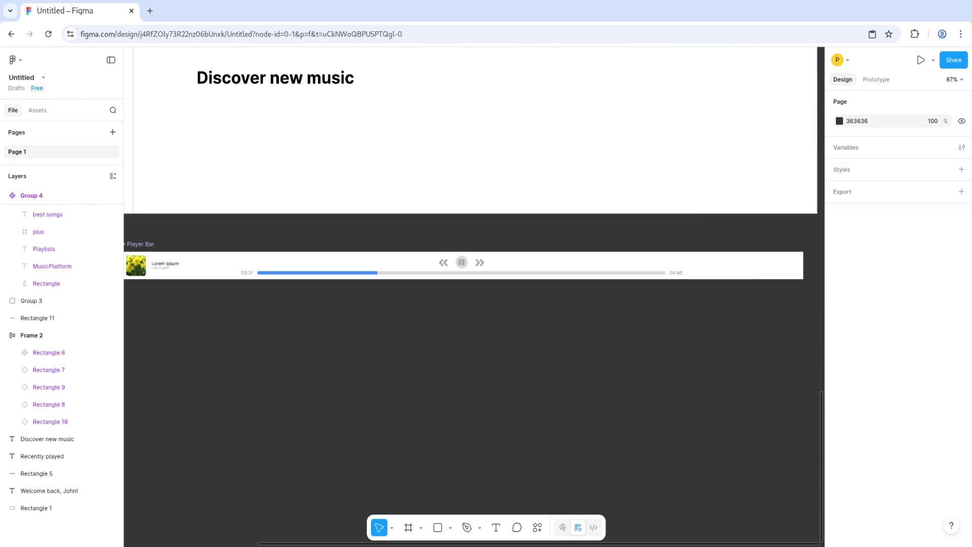
pyautogui.keyDown('ctrl'); pyautogui.scroll(-1, 471, 324); pyautogui.keyUp('ctrl')
pyautogui.click(354, 276)
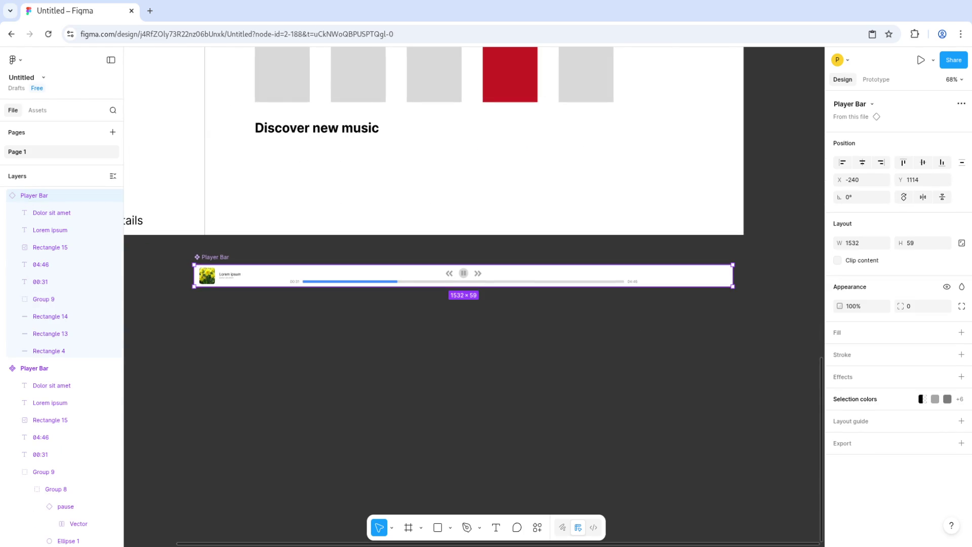
pyautogui.moveTo(354, 275); pyautogui.dragTo(365, 224)
pyautogui.scroll(10, 474, 297)
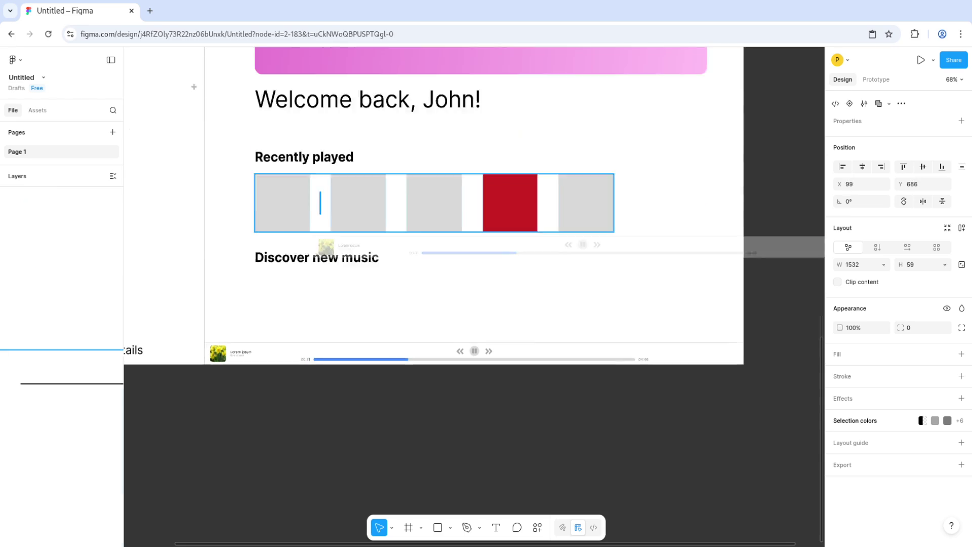
pyautogui.press('Escape')
pyautogui.scroll(-10, 473, 296)
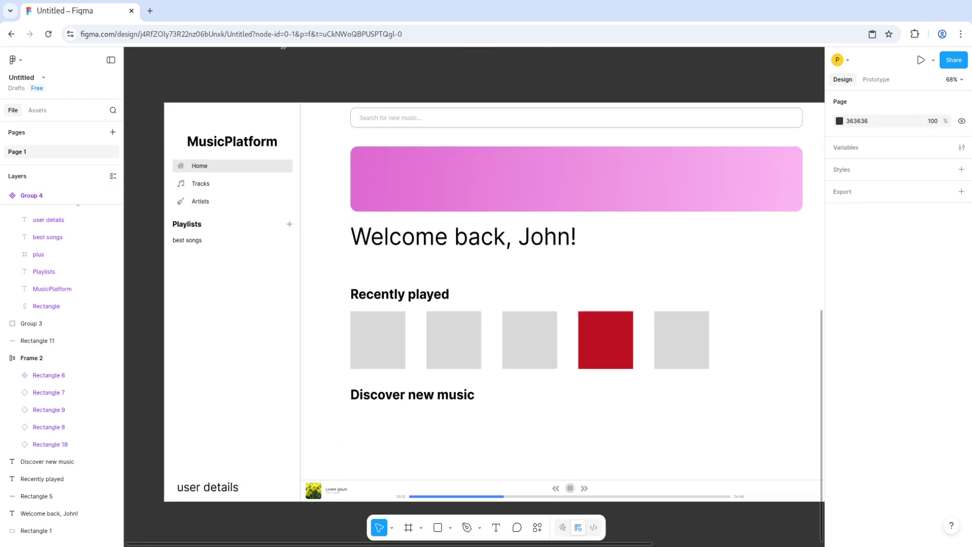
pyautogui.scroll(-5, 474, 297)
pyautogui.hscroll(3, 473, 297)
pyautogui.scroll(2, 474, 296)
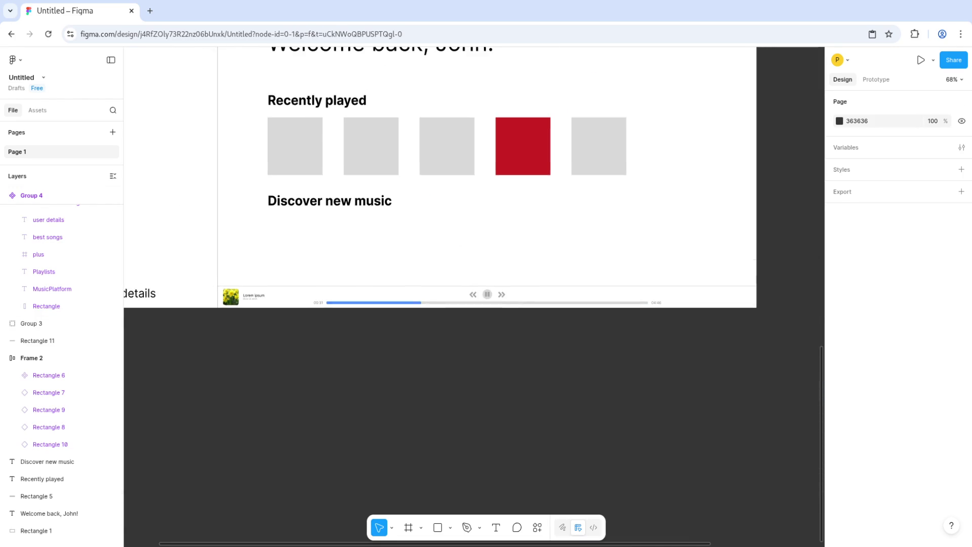
pyautogui.hscroll(-1, 474, 297)
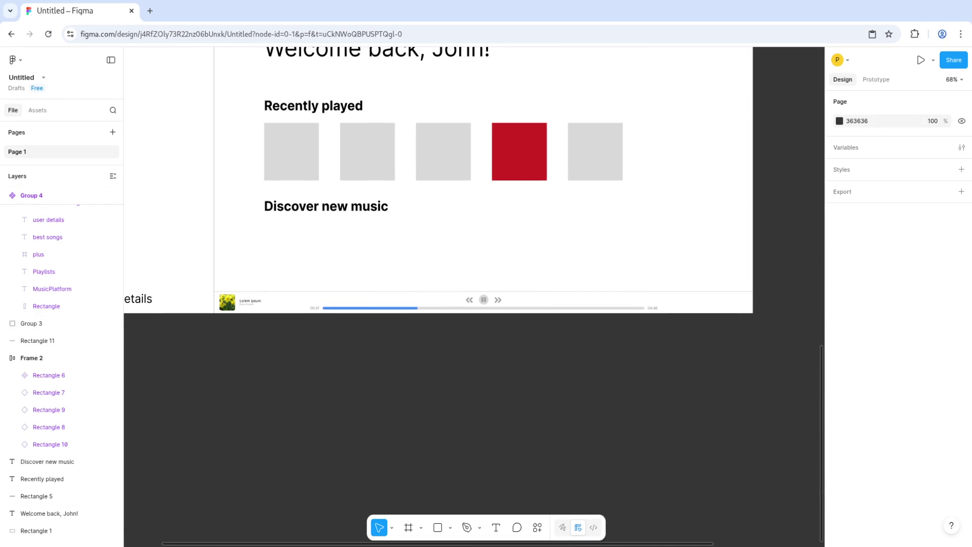
pyautogui.hscroll(-5, 473, 182)
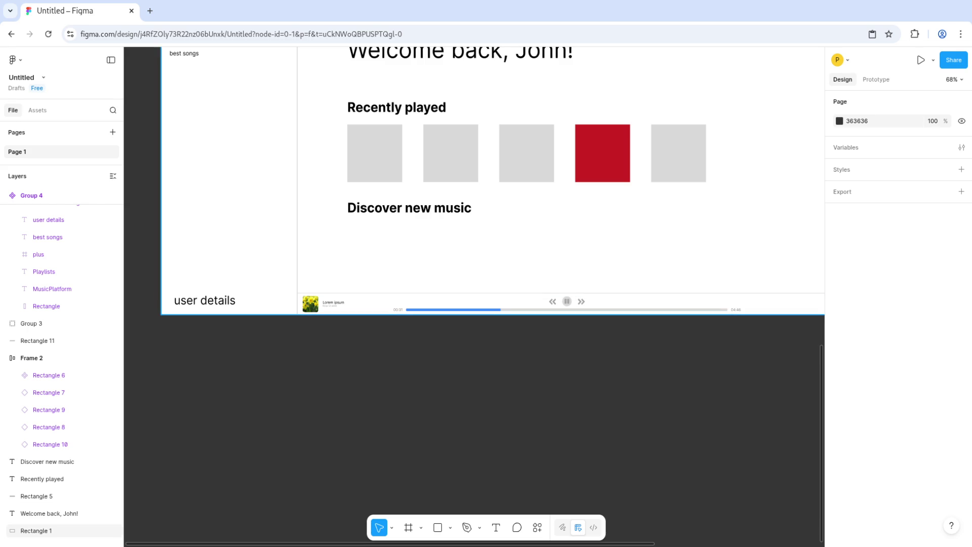
pyautogui.scroll(3, 485, 235)
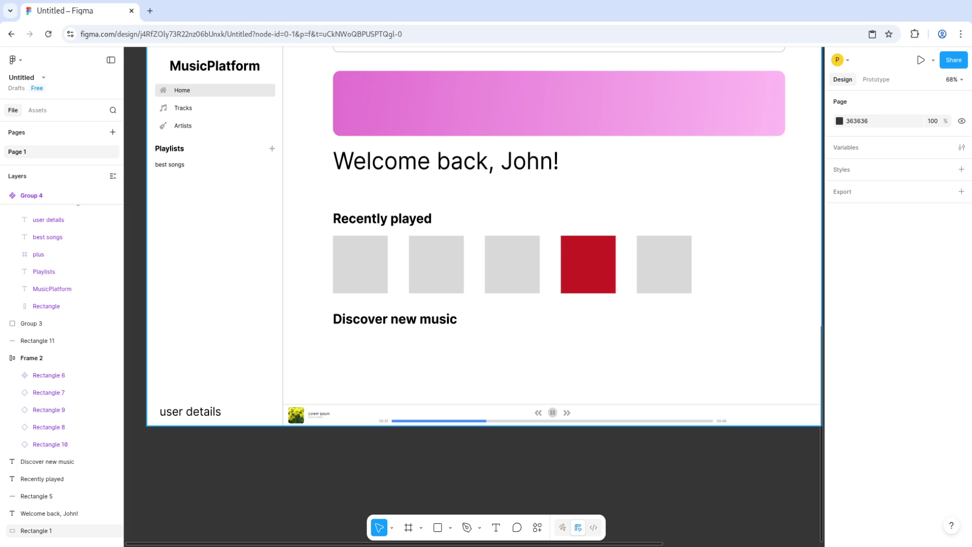
pyautogui.scroll(-2, 485, 268)
pyautogui.scroll(4, 485, 268)
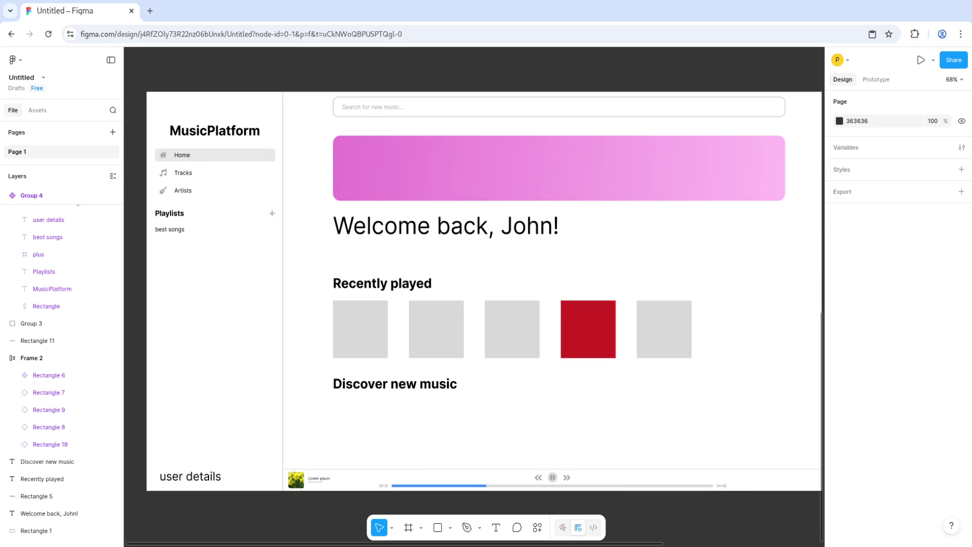
pyautogui.scroll(-4, 484, 269)
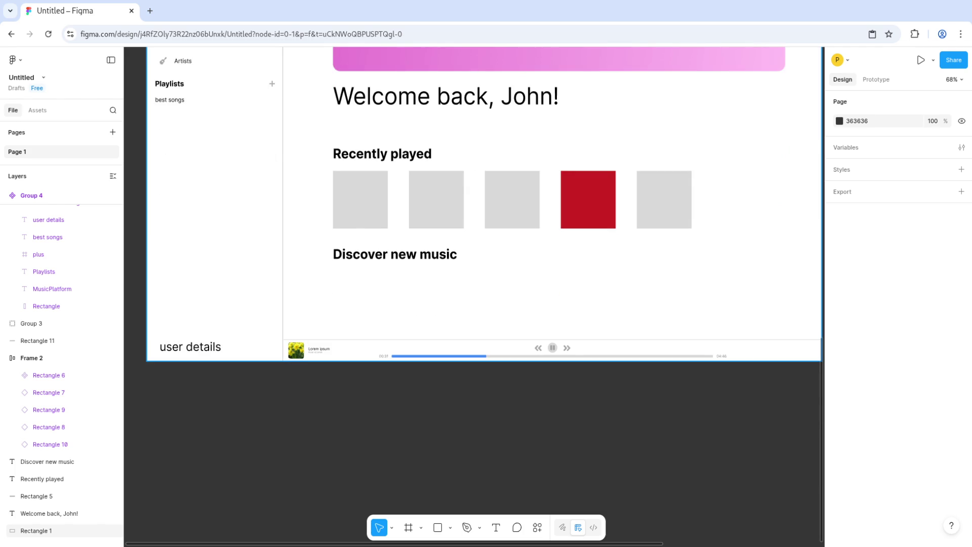
pyautogui.scroll(5, 568, 299)
pyautogui.scroll(-8, 567, 299)
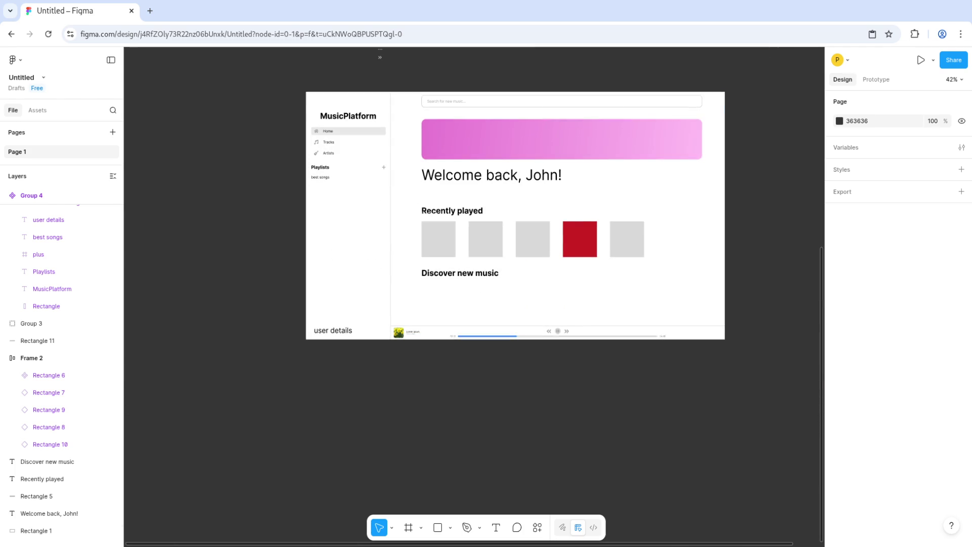
# Step: Alt-drag a copy of the entire MusicPlatform frame, Player Bar included, to the right of the original
pyautogui.moveTo(282, 79); pyautogui.dragTo(748, 355)
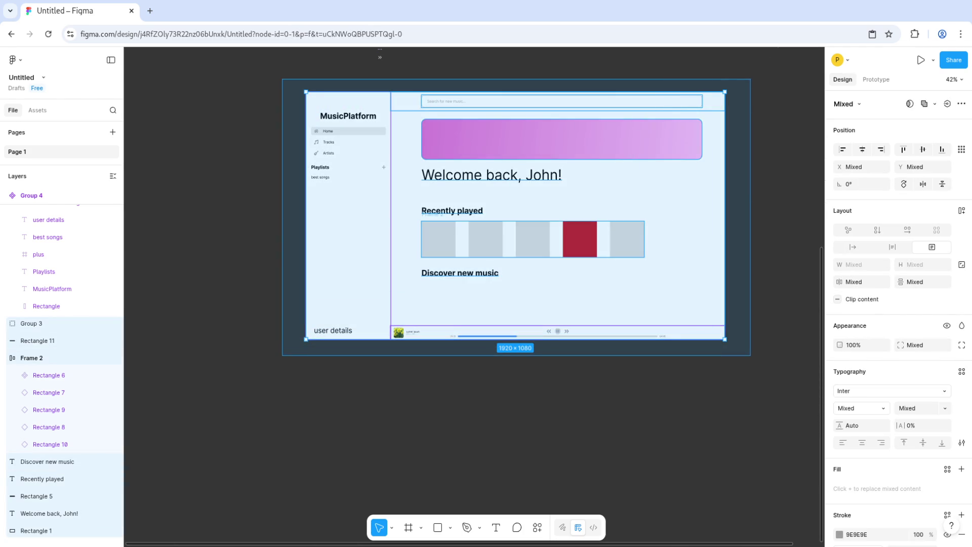
pyautogui.scroll(-3, 624, 267)
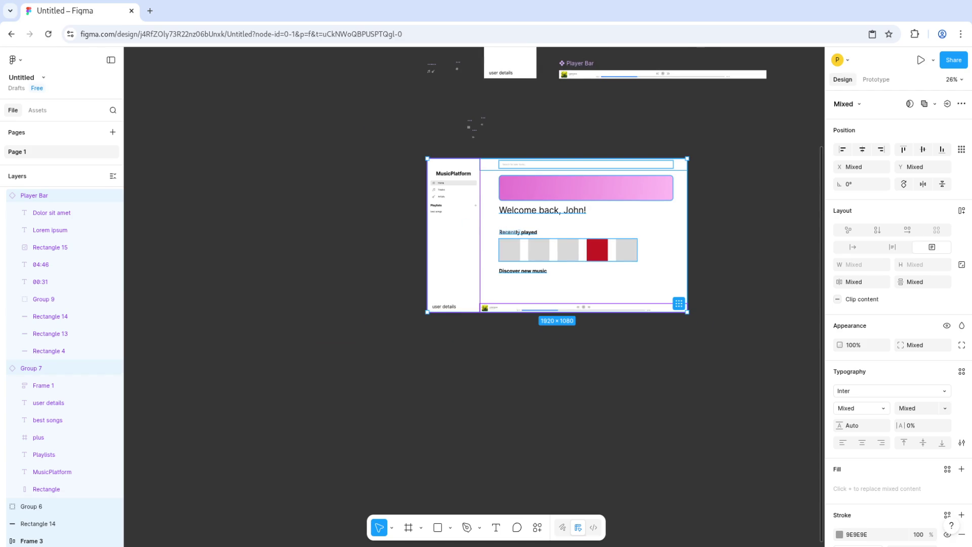
pyautogui.moveTo(506, 253); pyautogui.dragTo(791, 253)
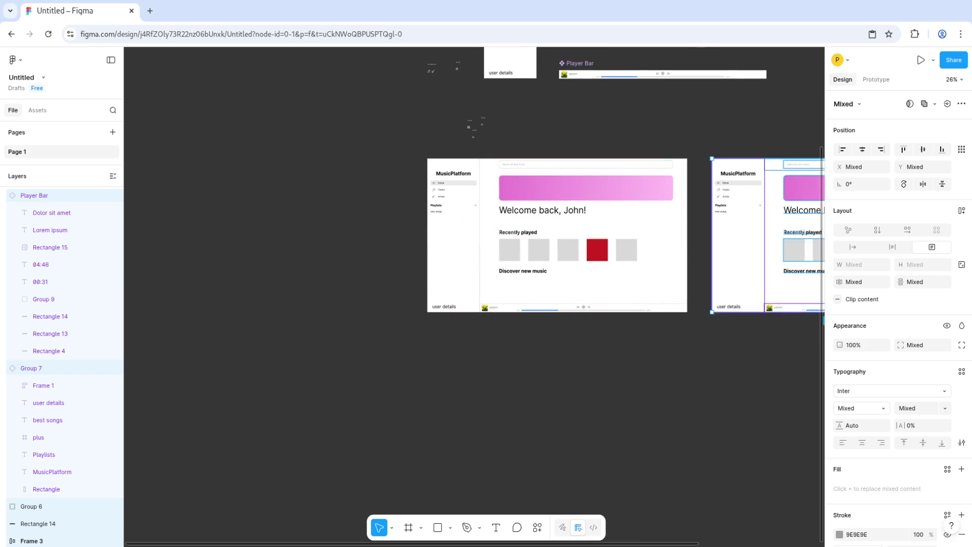
pyautogui.press('Escape')
pyautogui.hscroll(1, 602, 236)
pyautogui.hscroll(5, 506, 236)
pyautogui.scroll(4, 454, 260)
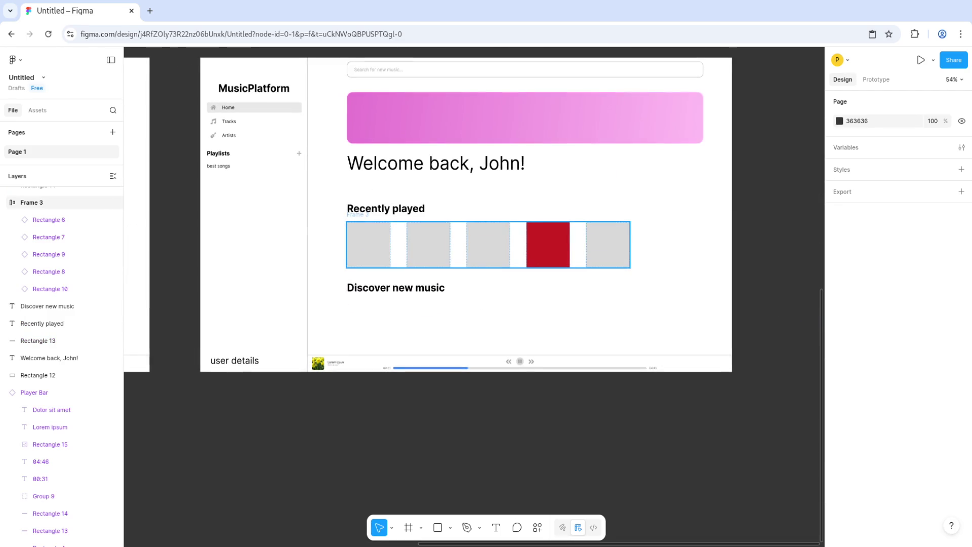
# Step: Delete the banner, welcome and Recently played headings, album squares, search bar and empty Frame 3 from the copy
pyautogui.click(524, 117)
pyautogui.keyDown('shift'); pyautogui.click(435, 163); pyautogui.keyUp('shift')
pyautogui.keyDown('shift'); pyautogui.click(428, 244); pyautogui.keyUp('shift')
pyautogui.keyDown('shift'); pyautogui.click(369, 245); pyautogui.keyUp('shift')
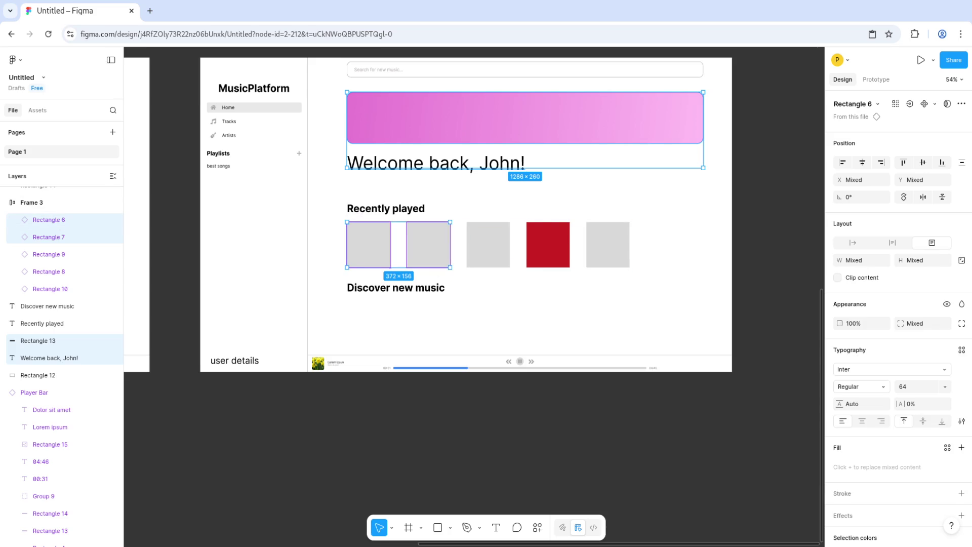
pyautogui.keyDown('shift'); pyautogui.click(386, 208); pyautogui.keyUp('shift')
pyautogui.keyDown('shift'); pyautogui.click(488, 244); pyautogui.keyUp('shift')
pyautogui.keyDown('shift'); pyautogui.click(548, 244); pyautogui.keyUp('shift')
pyautogui.keyDown('shift'); pyautogui.click(608, 244); pyautogui.keyUp('shift')
pyautogui.press('Delete')
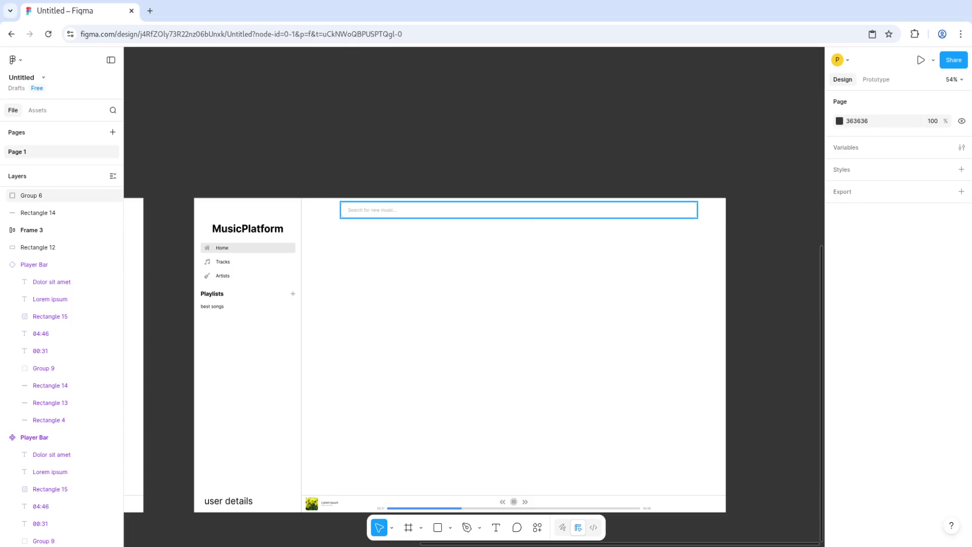
pyautogui.press('Delete')
pyautogui.click(31, 213)
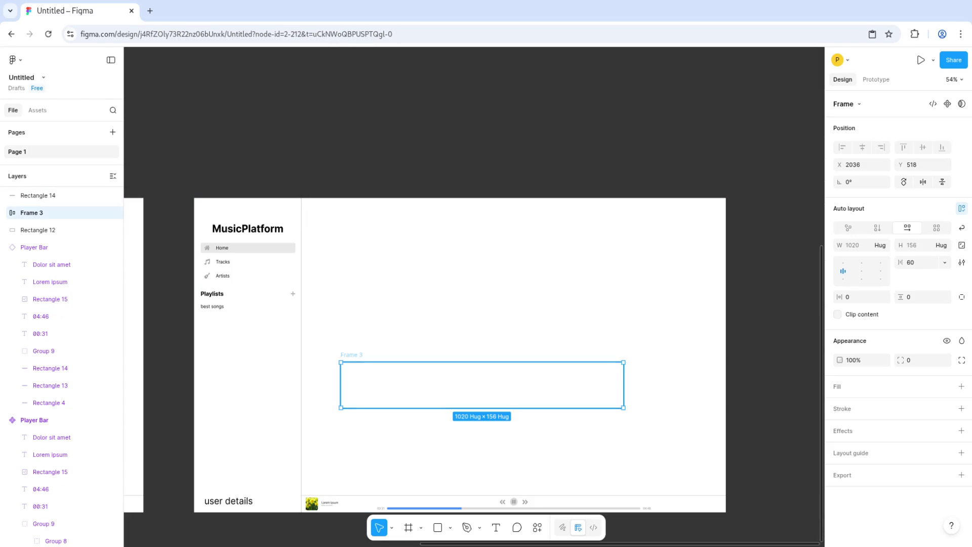
pyautogui.press('Delete')
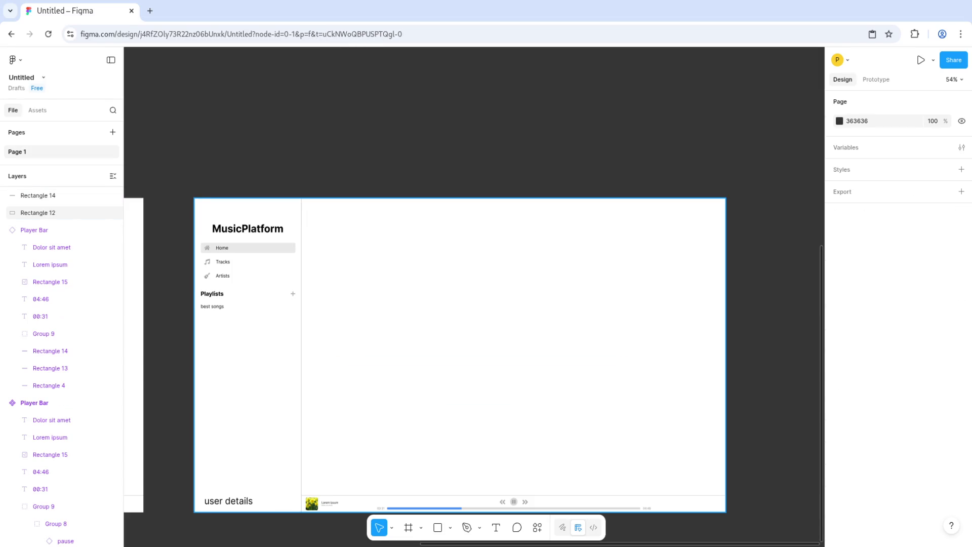
# Step: Select the original frame's top bar strip together with the search bar group
pyautogui.click(38, 195)
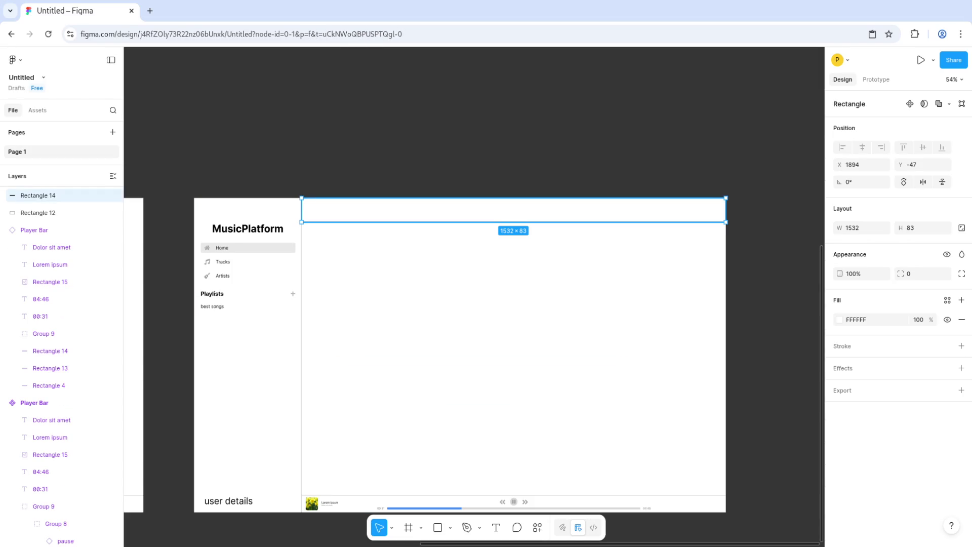
pyautogui.hscroll(-10, 473, 293)
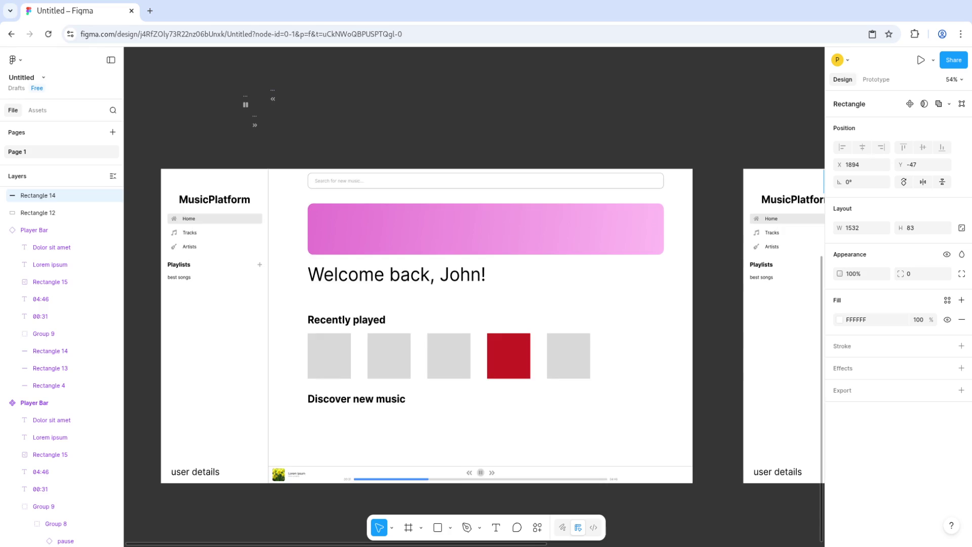
pyautogui.press('Escape')
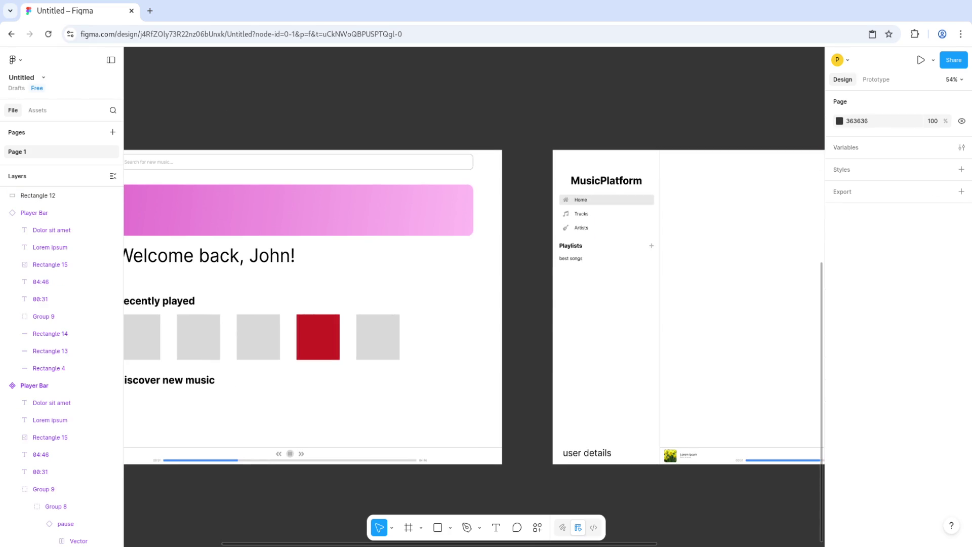
pyautogui.click(486, 162)
pyautogui.keyDown('shift'); pyautogui.click(31, 357); pyautogui.keyUp('shift')
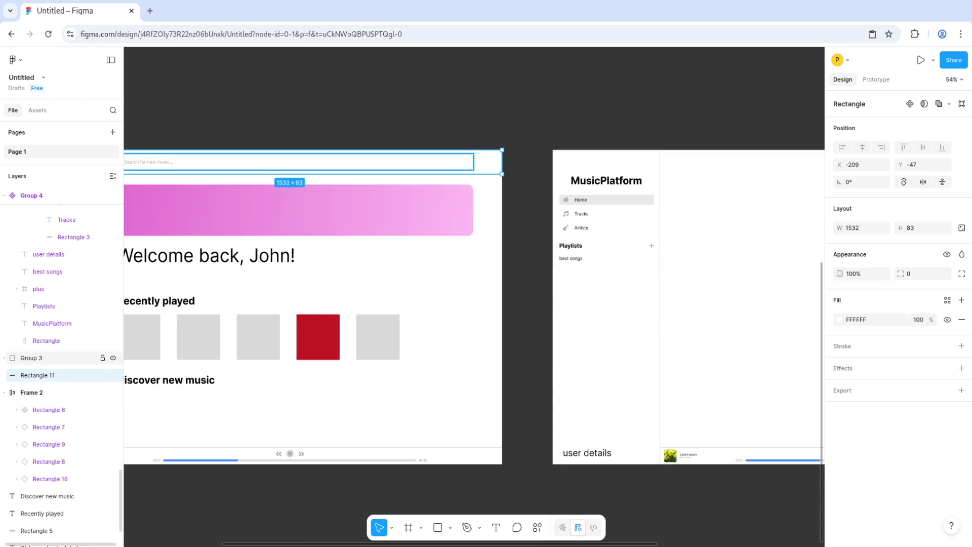
# Step: Group the search bar with its top strip and turn the group into a component
pyautogui.hscroll(-7, 473, 306)
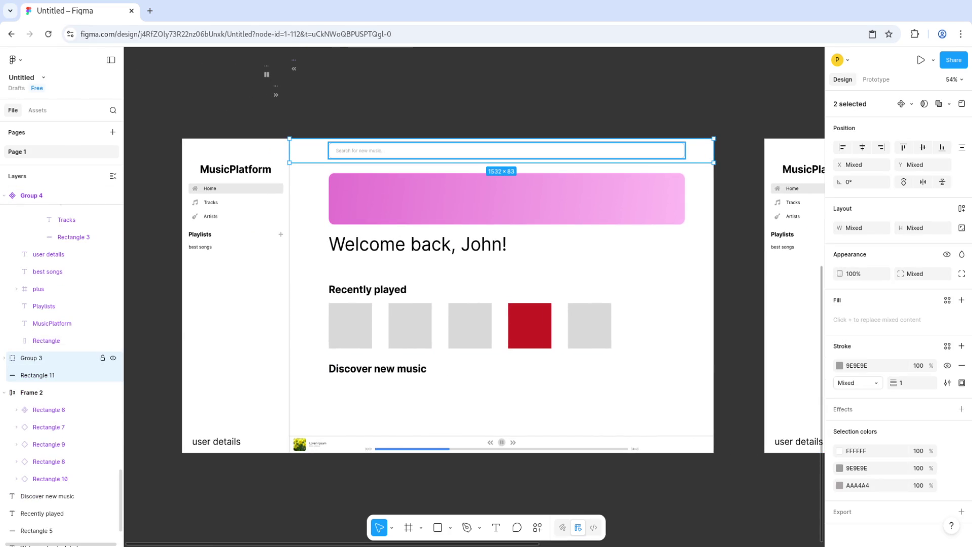
pyautogui.rightClick(54, 357)
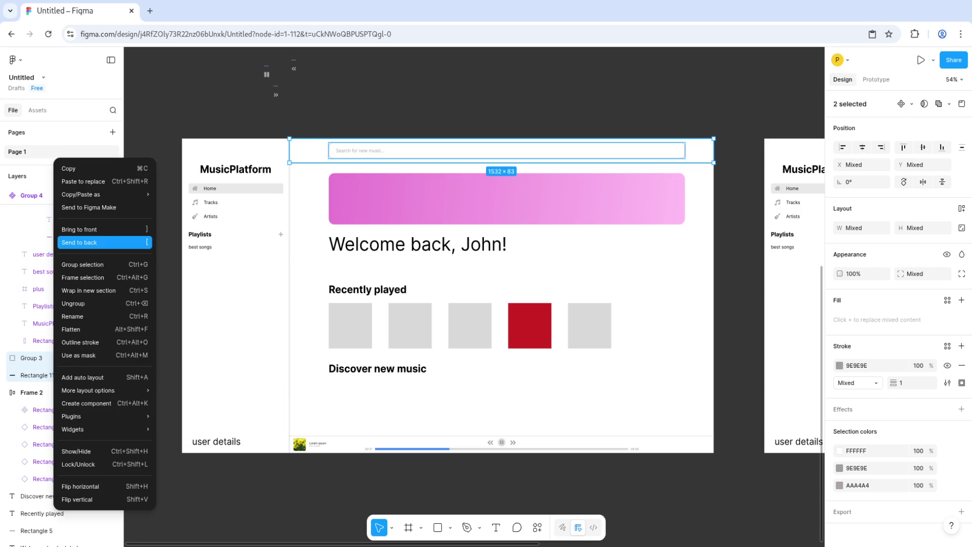
pyautogui.click(82, 264)
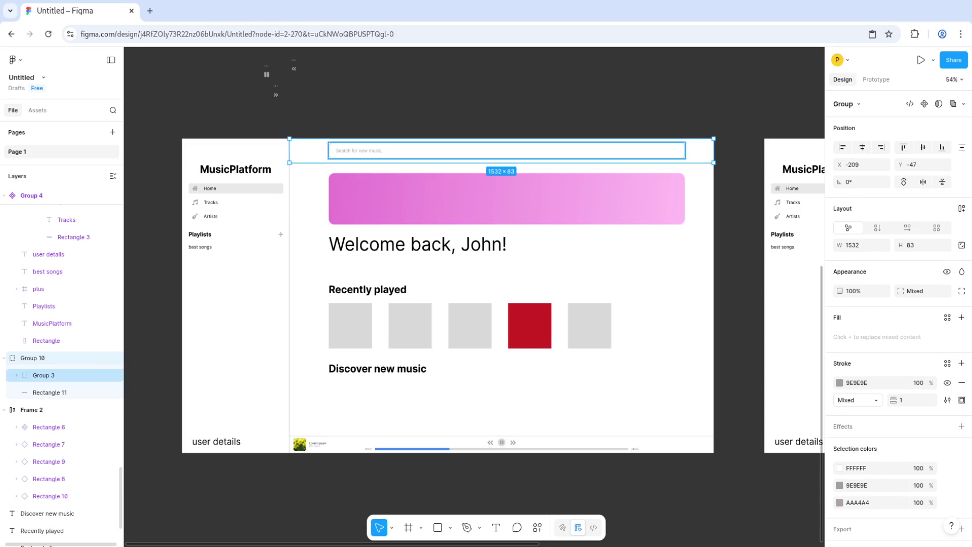
pyautogui.rightClick(60, 393)
pyautogui.click(93, 403)
pyautogui.hotkey('ctrl', 'd')
# Step: Place the search bar component across the top edge of the duplicated playlist frame
pyautogui.click(33, 409)
pyautogui.moveTo(506, 151); pyautogui.dragTo(687, 105)
pyautogui.press('Escape')
pyautogui.scroll(-3, 474, 342)
pyautogui.click(33, 409)
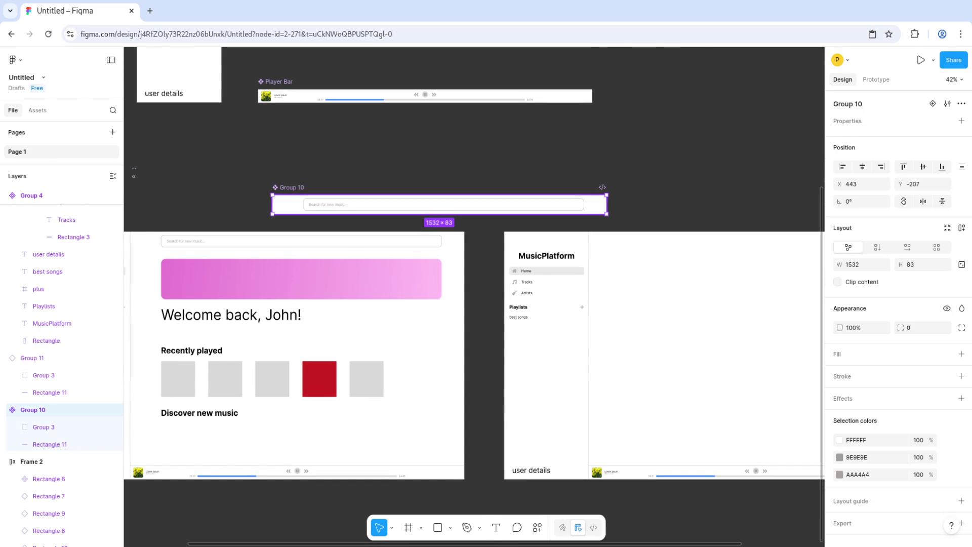
pyautogui.press('Escape')
pyautogui.click(708, 355)
pyautogui.click(439, 204)
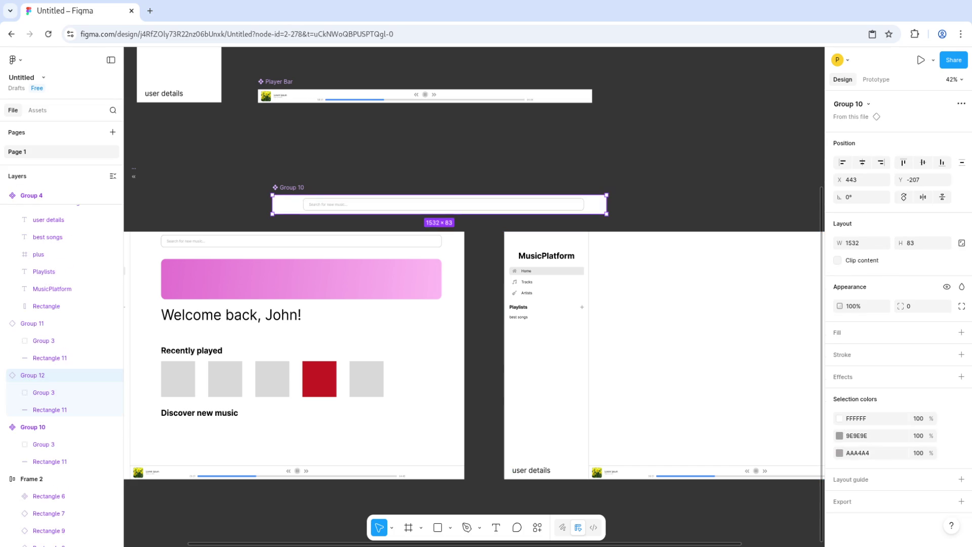
pyautogui.moveTo(439, 204)
pyautogui.mouseDown()
pyautogui.moveTo(365, 234)
pyautogui.moveTo(731, 249)
pyautogui.mouseUp()
pyautogui.hscroll(5, 731, 249)
pyautogui.moveTo(387, 250); pyautogui.dragTo(405, 238)
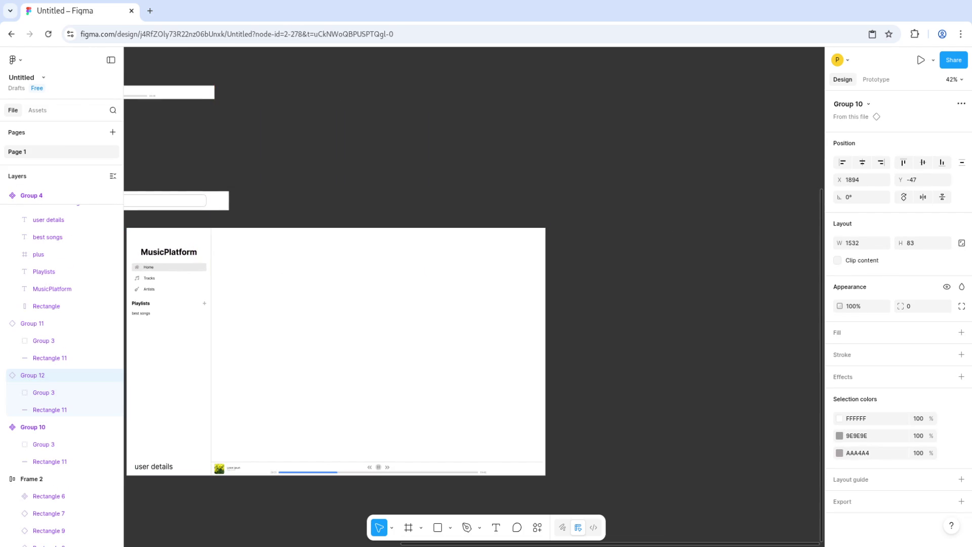
# Step: Bring the search bar in front of the copied frame's background
pyautogui.rightClick(404, 238)
pyautogui.click(428, 242)
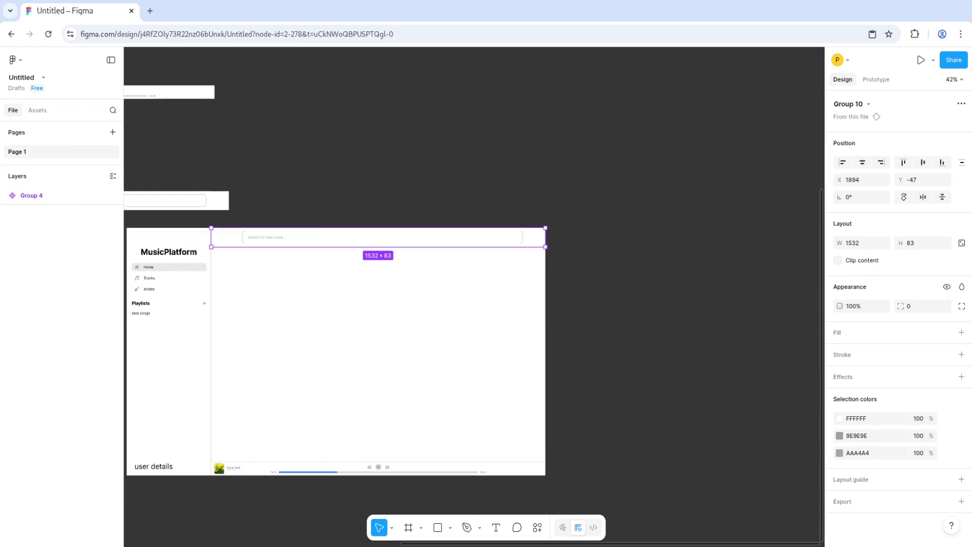
pyautogui.press('Escape')
pyautogui.hscroll(-5, 481, 304)
pyautogui.scroll(2, 481, 304)
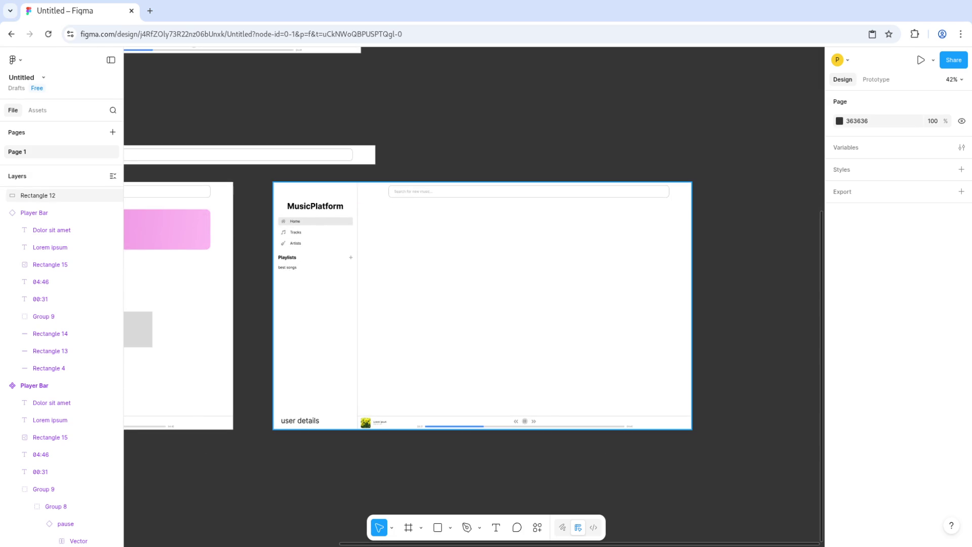
pyautogui.scroll(3, 405, 257)
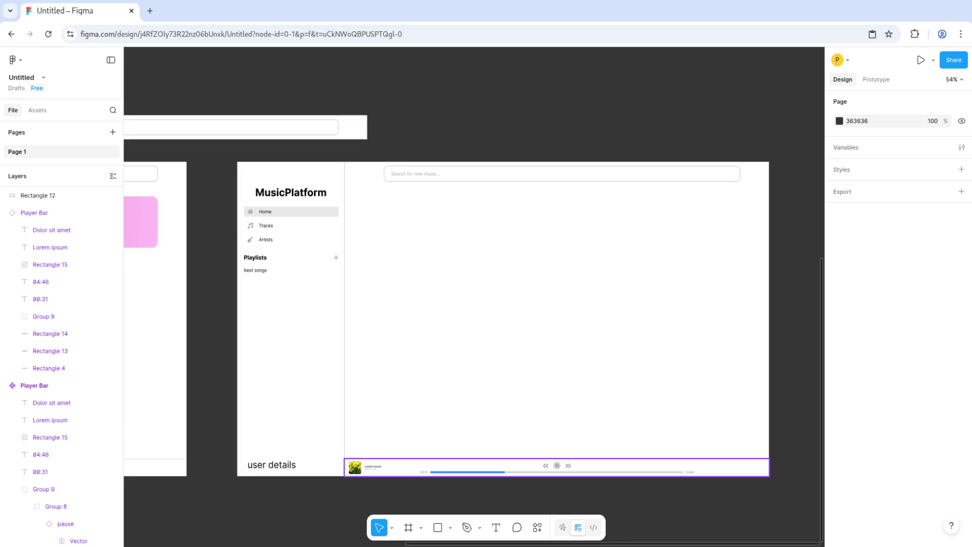
pyautogui.click(355, 467)
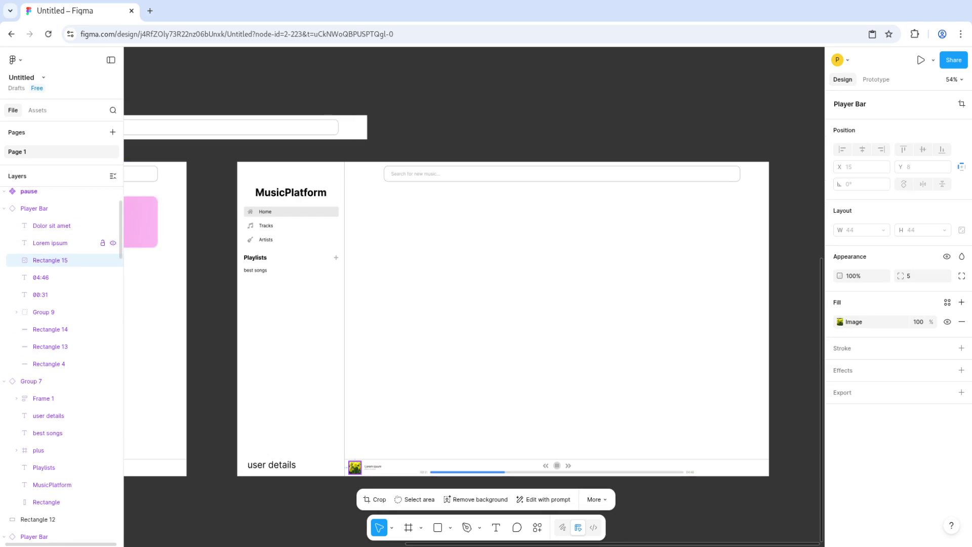
# Step: Copy the player-bar daffodil thumbnail up as album art, round its corners, and move it to Y 92
pyautogui.click(213, 304)
pyautogui.click(506, 303)
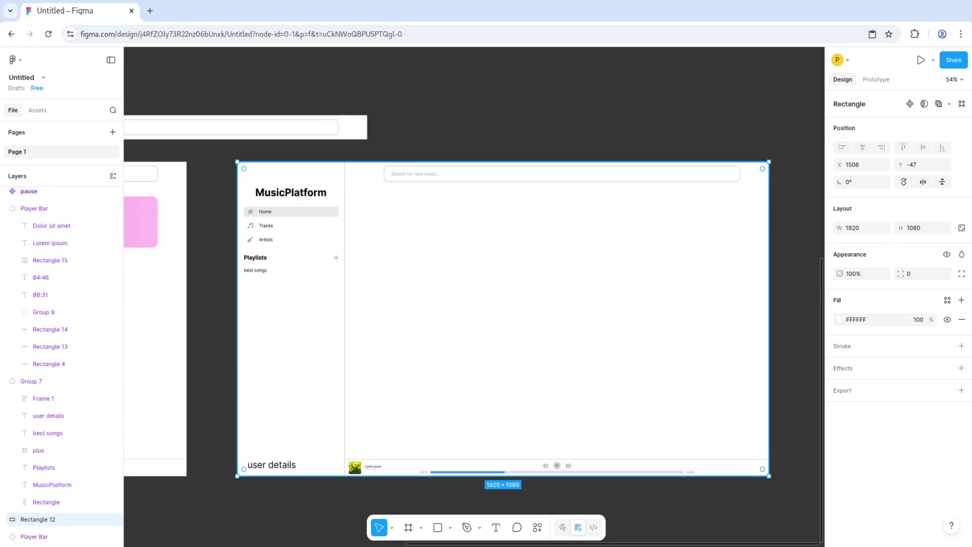
pyautogui.click(355, 467)
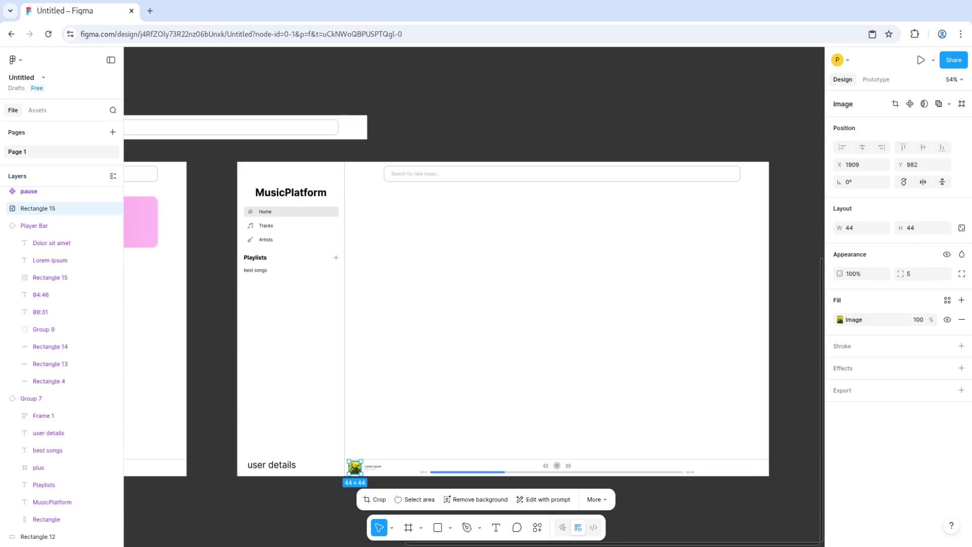
pyautogui.moveTo(355, 467)
pyautogui.mouseDown()
pyautogui.moveTo(395, 248)
pyautogui.moveTo(369, 222)
pyautogui.moveTo(420, 274)
pyautogui.mouseUp()
pyautogui.press('Escape')
pyautogui.click(391, 244)
pyautogui.moveTo(901, 274); pyautogui.dragTo(936, 273)
pyautogui.press('Escape')
pyautogui.moveTo(391, 244); pyautogui.dragTo(391, 231)
pyautogui.press('Escape')
# Step: Duplicate the player bar's Lorem ipsum text beside the album art at size 32, on one line
pyautogui.doubleClick(374, 466)
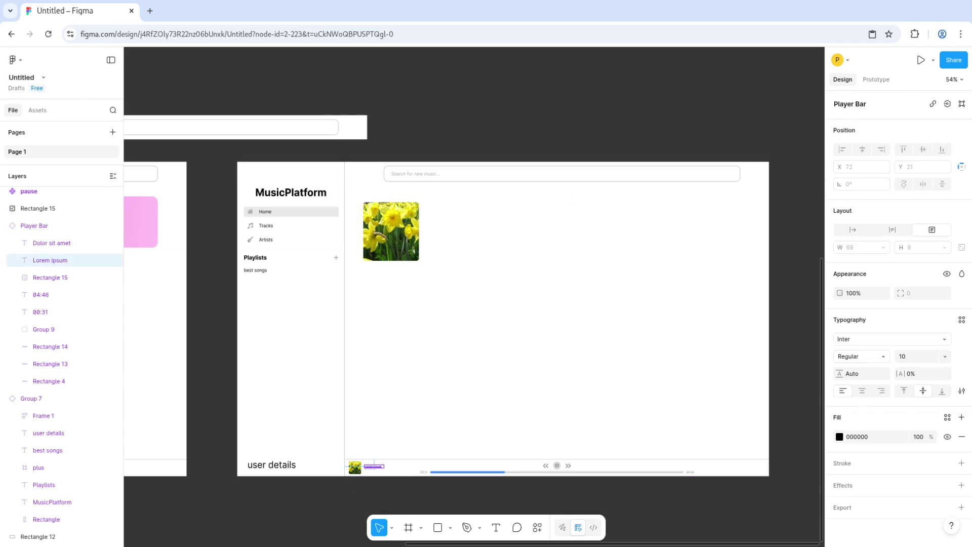
pyautogui.hotkey('ctrl', 'd')
pyautogui.moveTo(375, 466)
pyautogui.mouseDown()
pyautogui.moveTo(455, 212)
pyautogui.moveTo(437, 213)
pyautogui.mouseUp()
pyautogui.click(944, 354)
pyautogui.press('Down')
pyautogui.press('Down')
pyautogui.press('Down')
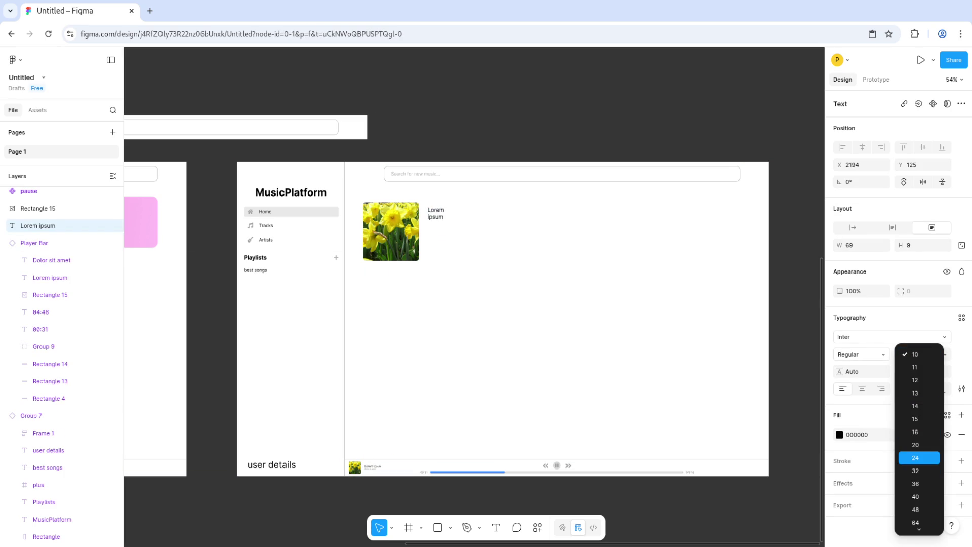
pyautogui.press('Return')
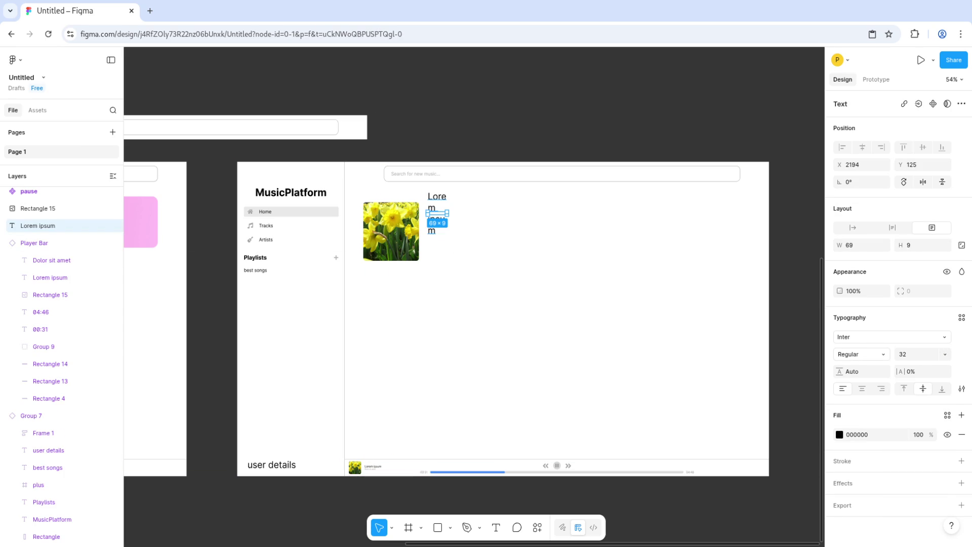
pyautogui.moveTo(447, 215)
pyautogui.mouseDown()
pyautogui.moveTo(528, 215)
pyautogui.moveTo(528, 232)
pyautogui.mouseUp()
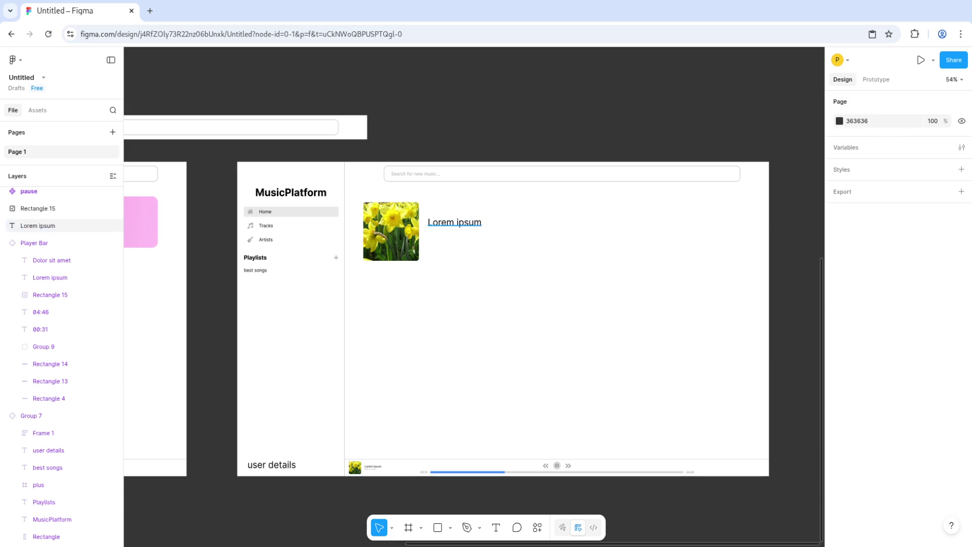
pyautogui.moveTo(455, 222); pyautogui.dragTo(455, 213)
pyautogui.press('Escape')
# Step: Add a subtitle copy below the title reading '23 tracks, 1h 20m total' at size 20
pyautogui.scroll(-3, 501, 304)
pyautogui.click(429, 138)
pyautogui.hotkey('ctrl', 'd')
pyautogui.moveTo(428, 139)
pyautogui.mouseDown()
pyautogui.moveTo(429, 168)
pyautogui.moveTo(428, 159)
pyautogui.mouseUp()
pyautogui.doubleClick(428, 158)
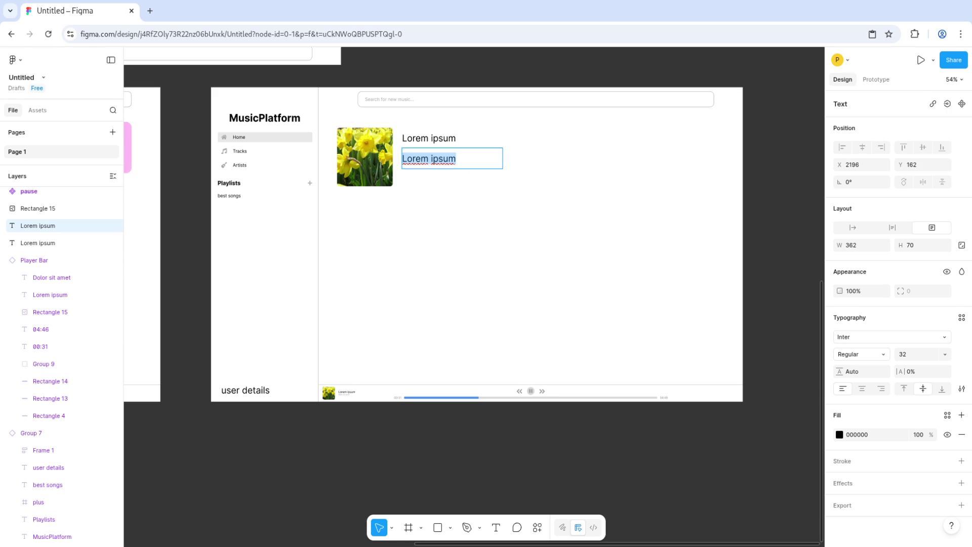
pyautogui.write('23 tracks,')
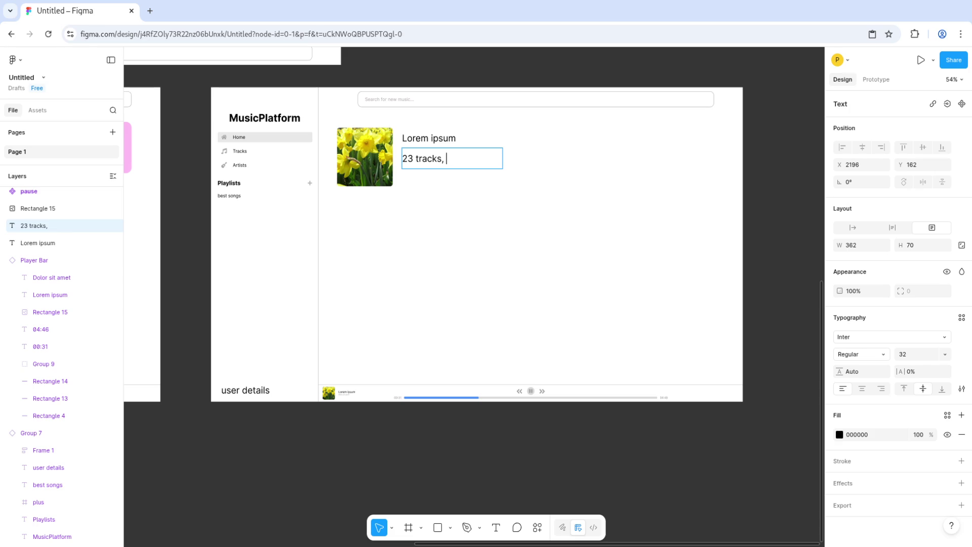
pyautogui.write('1h 20')
pyautogui.write('m total')
pyautogui.hotkey('ctrl', 'a')
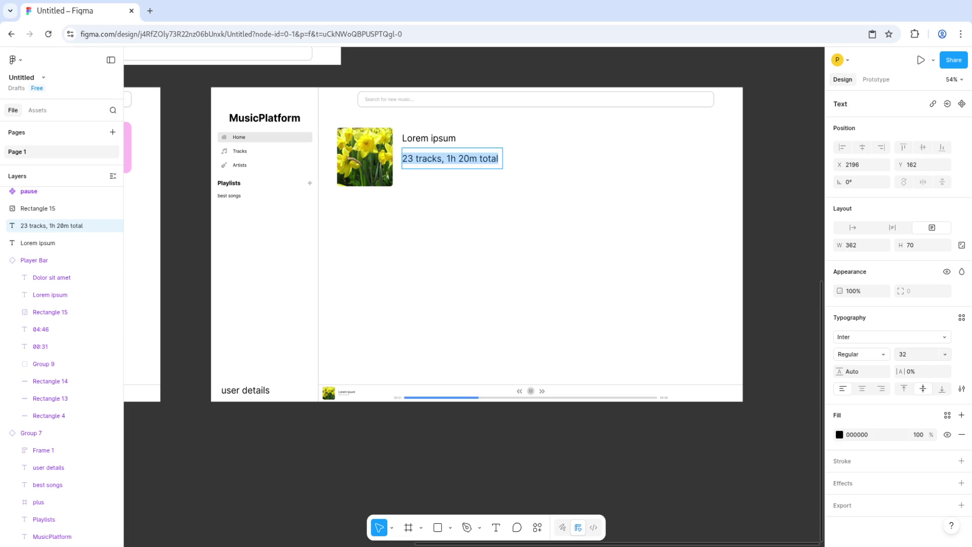
pyautogui.click(945, 354)
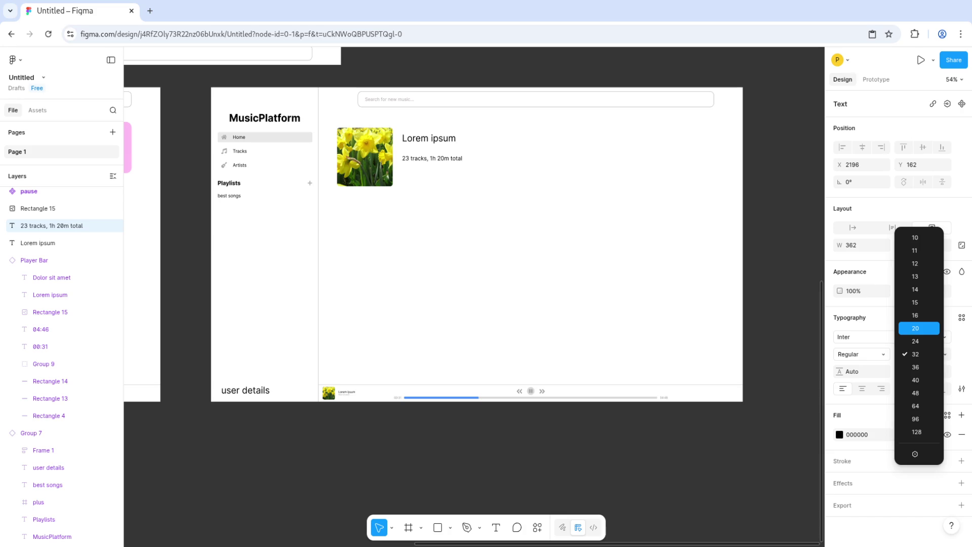
pyautogui.click(915, 328)
# Step: Make the Lorem ipsum title Bold at size 40 and nudge it down to Y 112
pyautogui.doubleClick(439, 138)
pyautogui.hotkey('ctrl', 'a')
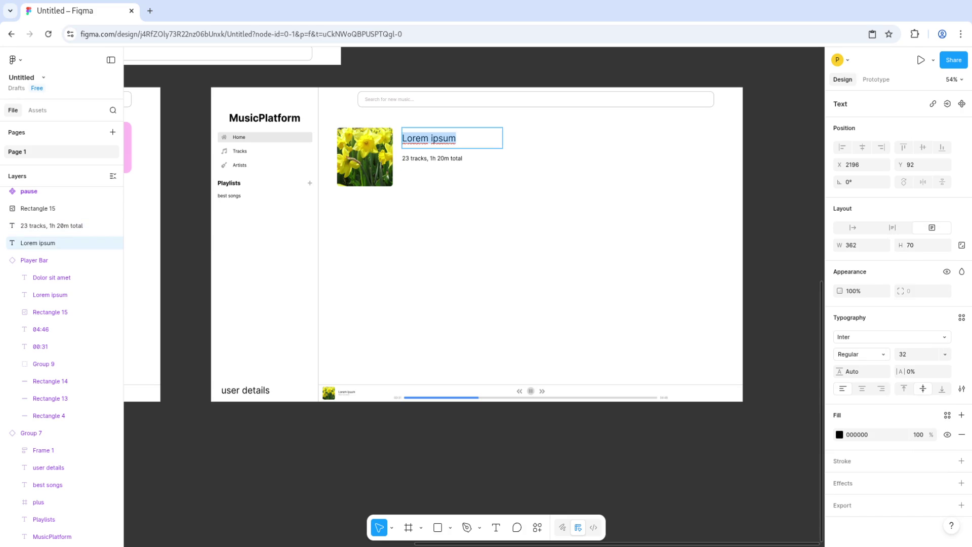
pyautogui.click(860, 353)
pyautogui.click(860, 392)
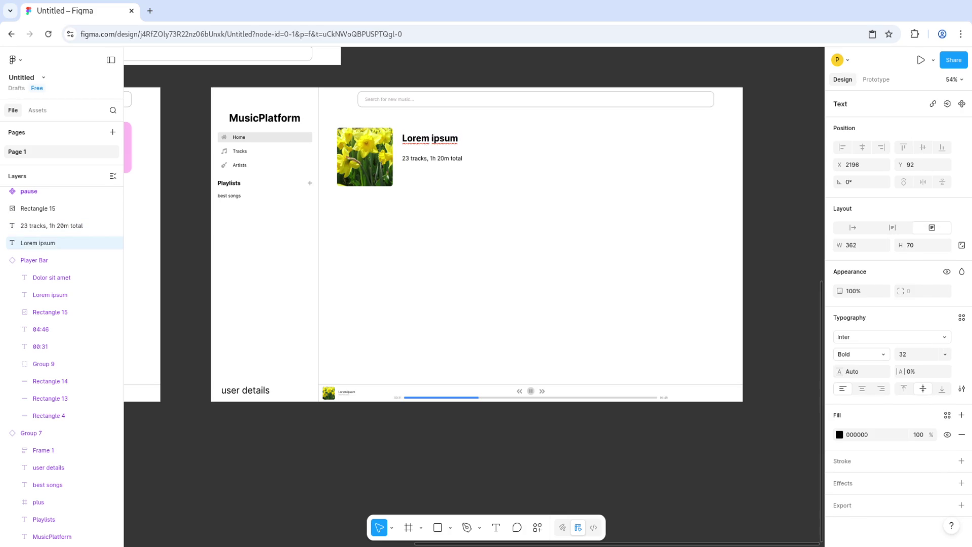
pyautogui.click(945, 354)
pyautogui.click(916, 380)
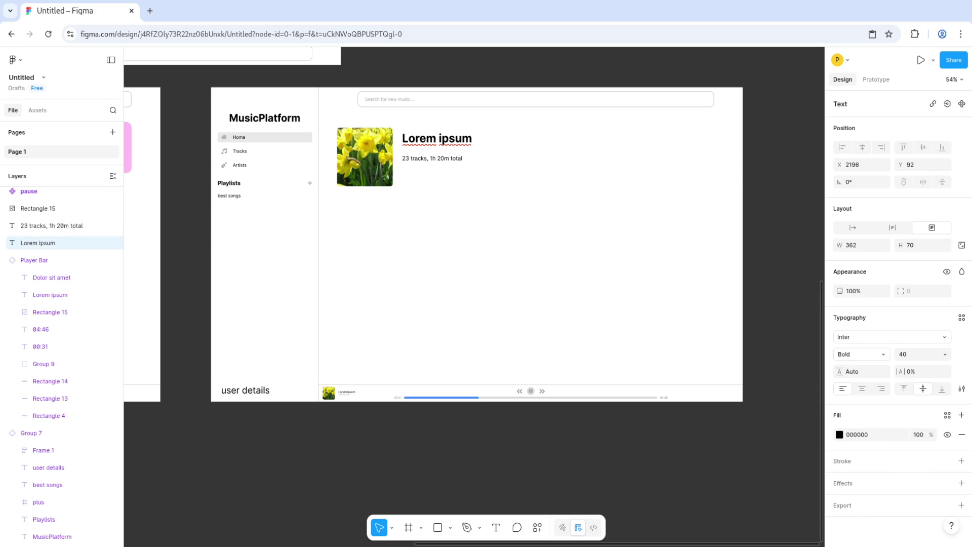
pyautogui.press('Escape')
pyautogui.hotkey('shift', 'Down')
pyautogui.hotkey('shift', 'Down')
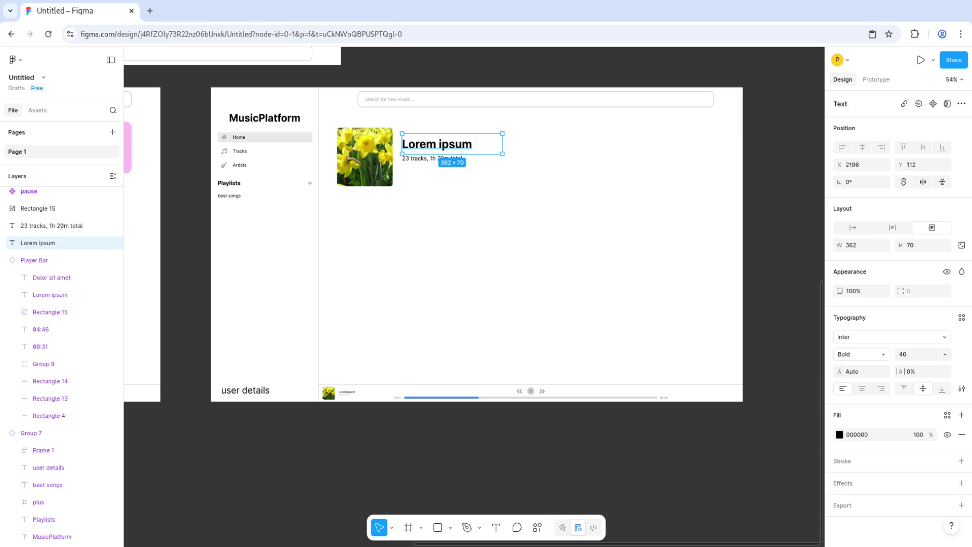
# Step: Colour the track-count subtitle grey (817575)
pyautogui.click(506, 253)
pyautogui.click(432, 158)
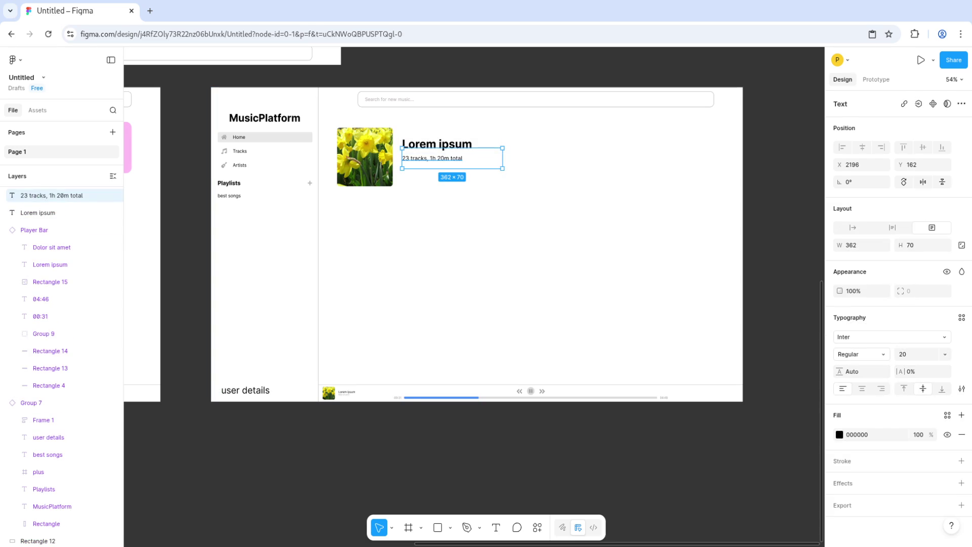
pyautogui.click(839, 435)
pyautogui.moveTo(765, 409); pyautogui.dragTo(719, 369)
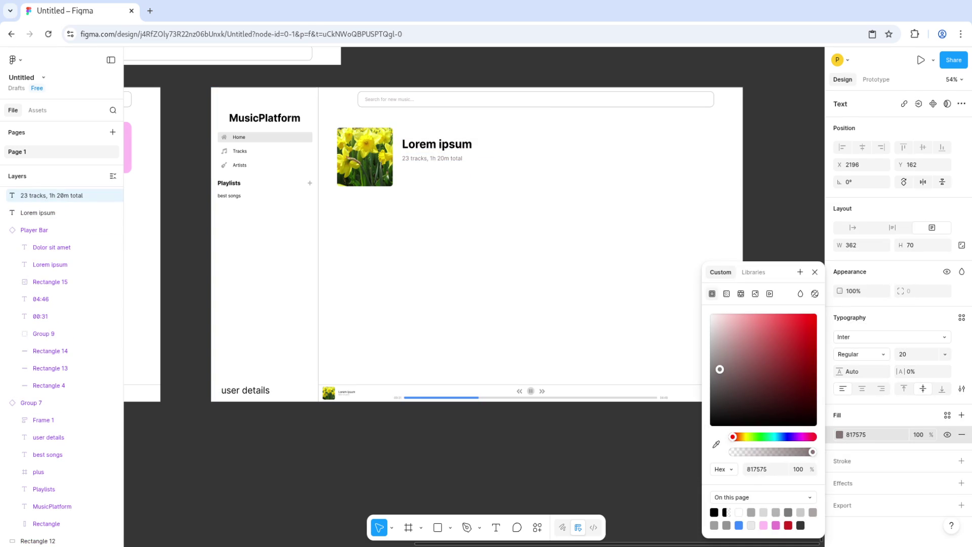
pyautogui.scroll(-2, 474, 224)
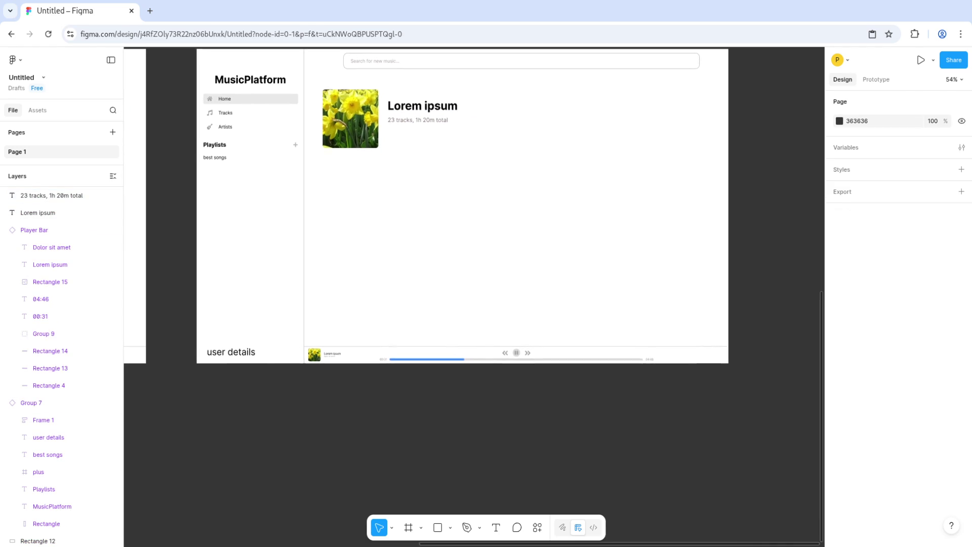
# Step: Draw a thin 1415×4 grey D9D9D9 divider rectangle beneath the album header
pyautogui.click(437, 527)
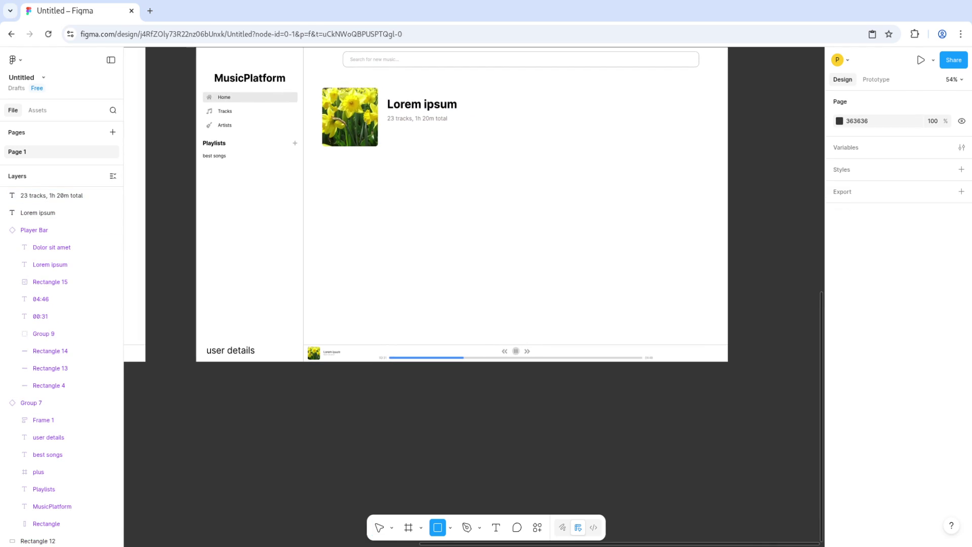
pyautogui.moveTo(322, 153)
pyautogui.mouseDown()
pyautogui.moveTo(704, 206)
pyautogui.moveTo(714, 156)
pyautogui.mouseUp()
pyautogui.press('Escape')
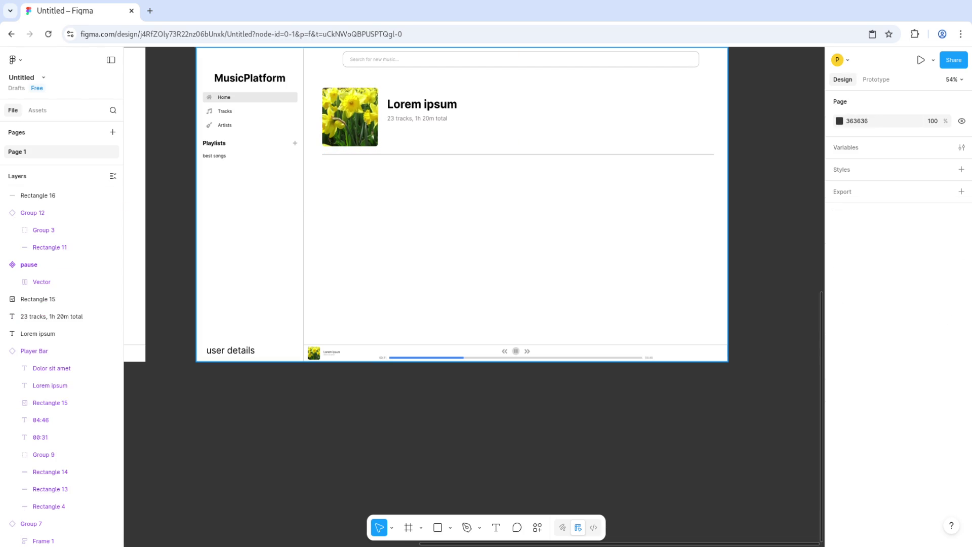
pyautogui.click(518, 155)
pyautogui.press('Escape')
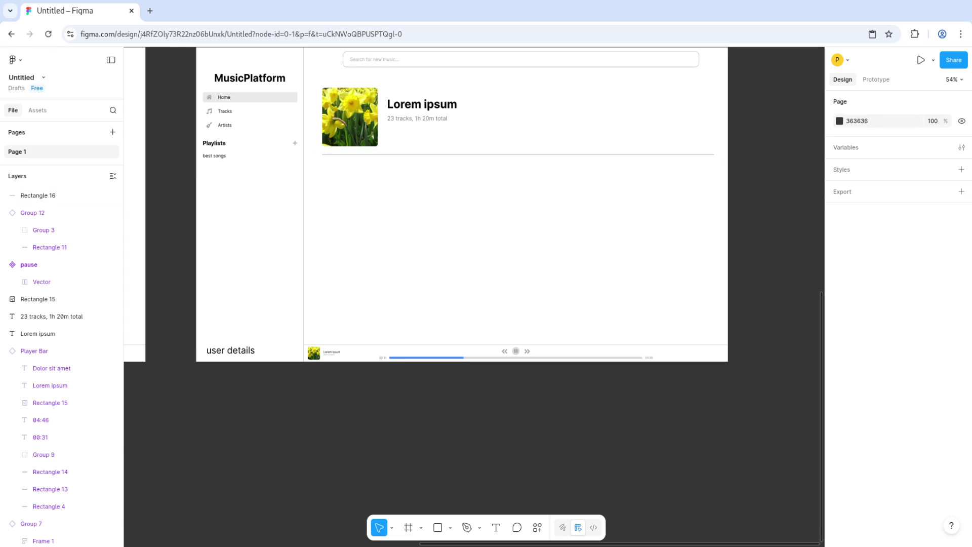
pyautogui.click(518, 154)
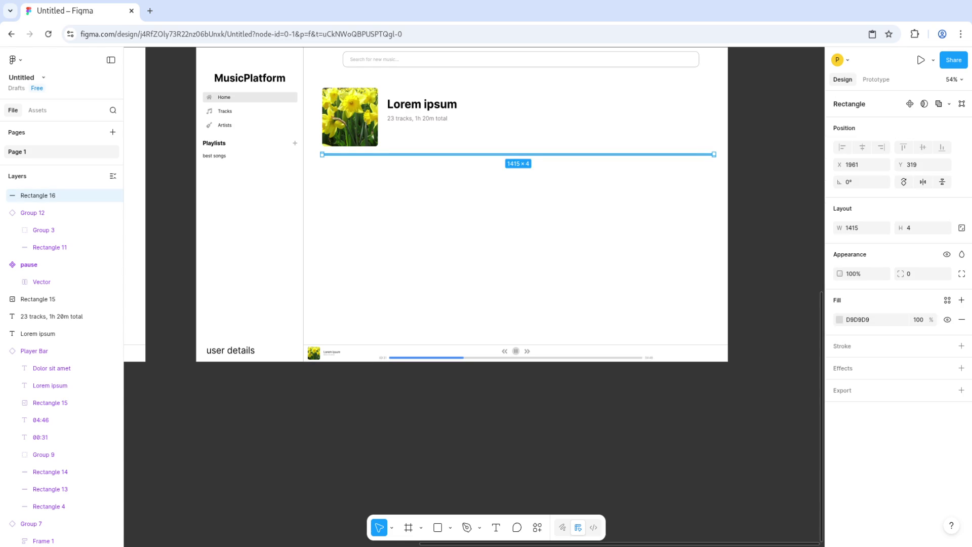
pyautogui.press('Escape')
pyautogui.scroll(5, 430, 263)
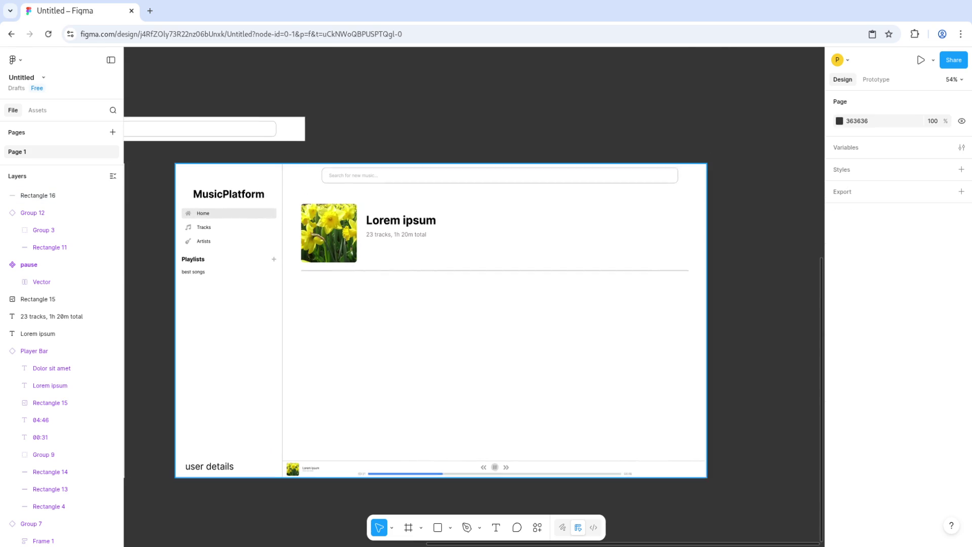
# Step: Nudge the Lorem ipsum title and the 23 tracks subtitle slightly lower together
pyautogui.click(38, 333)
pyautogui.keyDown('shift'); pyautogui.click(51, 316); pyautogui.keyUp('shift')
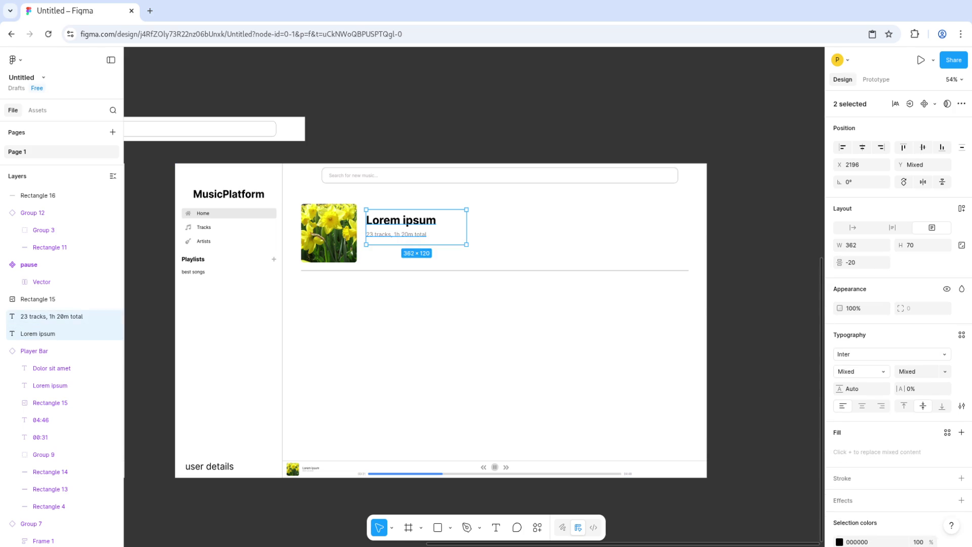
pyautogui.press('Down')
pyautogui.press('Down')
pyautogui.press('Down')
pyautogui.press('Escape')
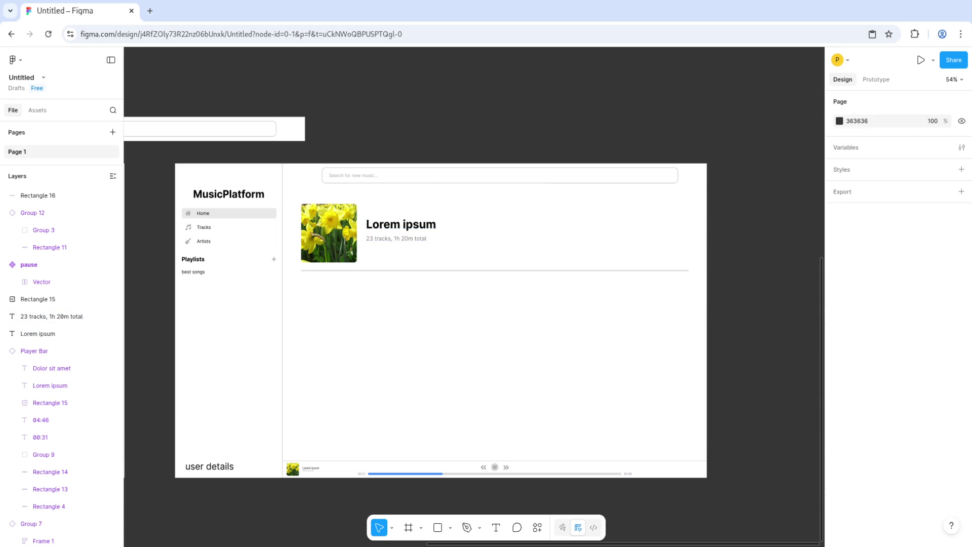
pyautogui.scroll(-5, 473, 296)
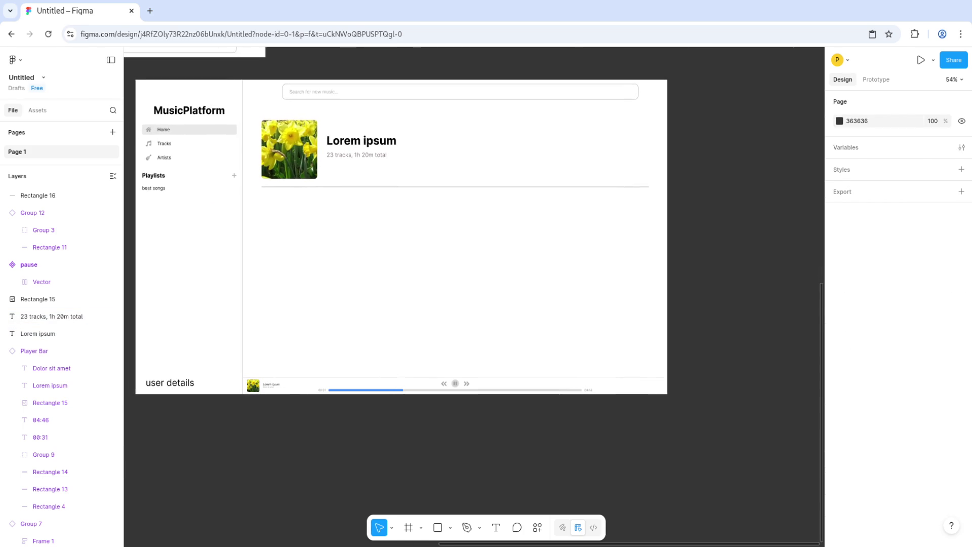
pyautogui.hscroll(-1, 405, 235)
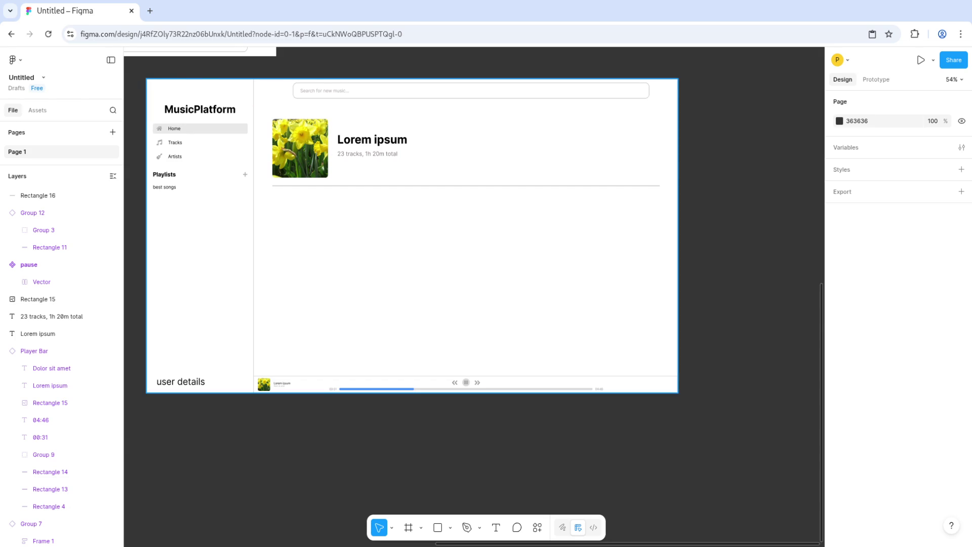
# Step: Add a grey B7B7B7 '#' text heading just below the divider line, narrowed to fit
pyautogui.scroll(2, 319, 228)
pyautogui.press('t')
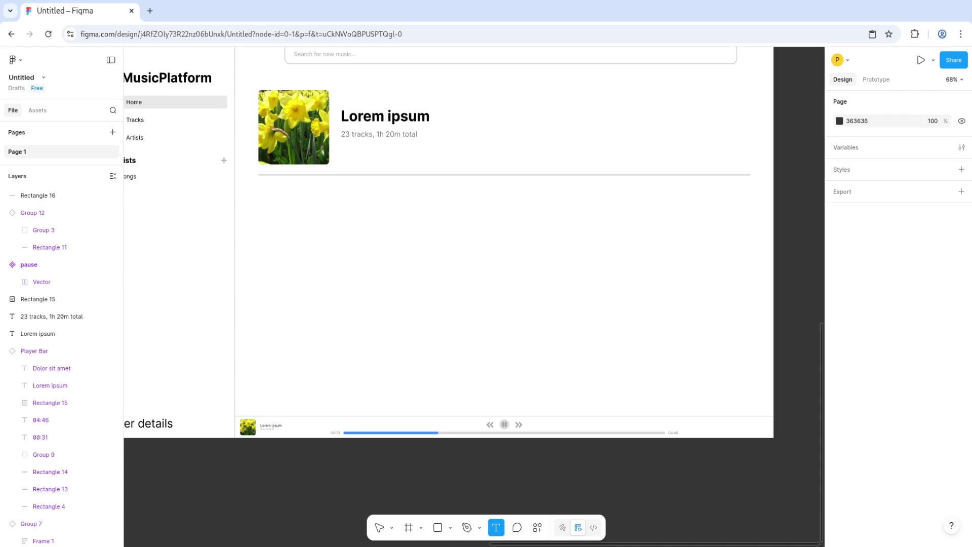
pyautogui.click(258, 189)
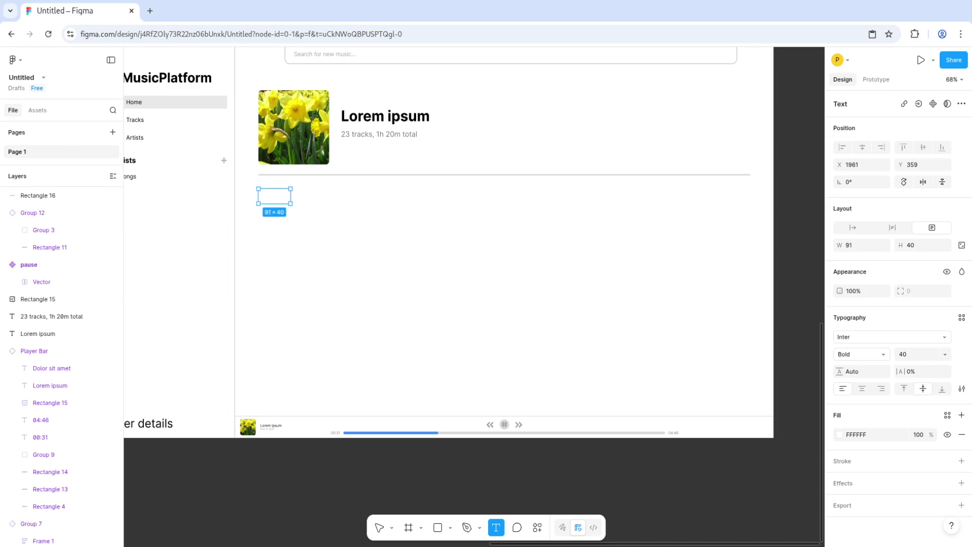
pyautogui.write('#')
pyautogui.press('Escape')
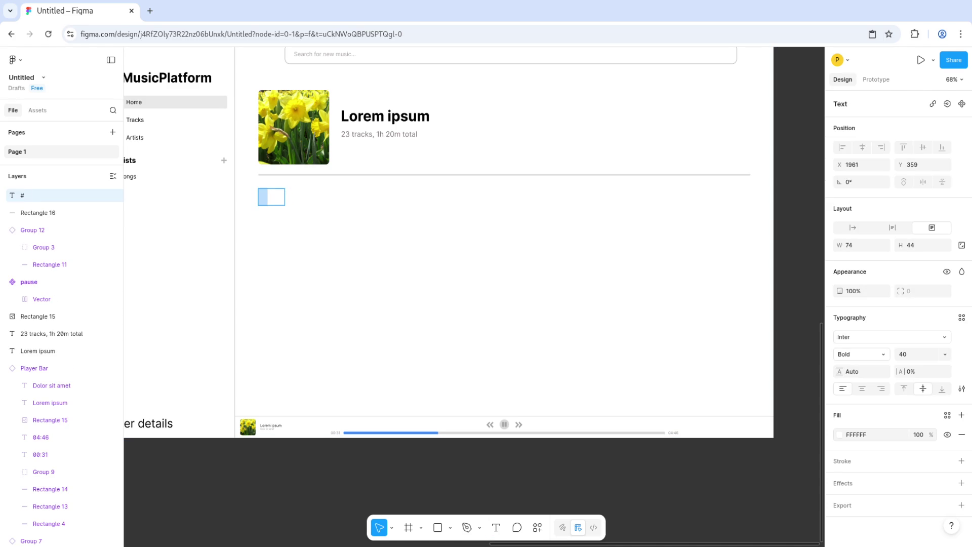
pyautogui.click(839, 434)
pyautogui.write('E0E0E0')
pyautogui.press('Return')
pyautogui.moveTo(710, 324); pyautogui.dragTo(710, 346)
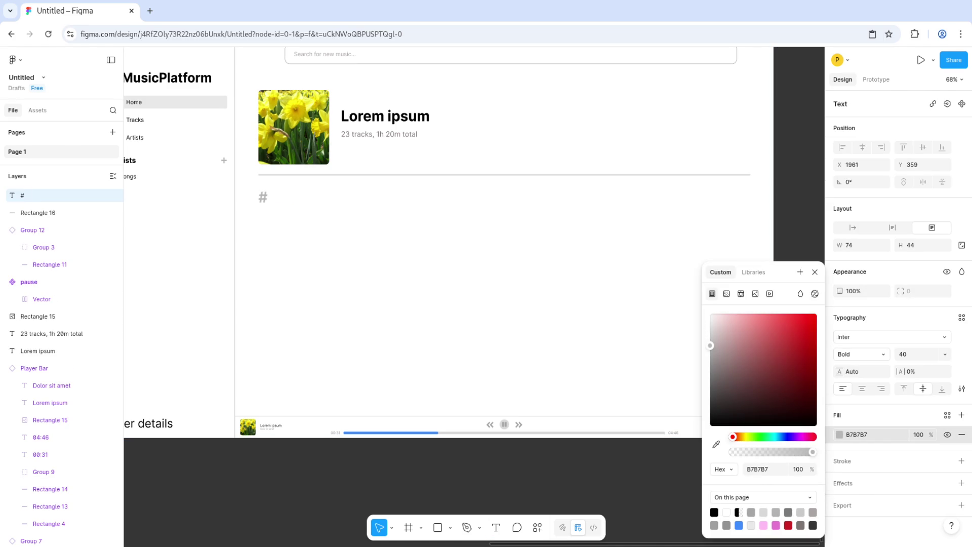
pyautogui.moveTo(284, 197)
pyautogui.mouseDown()
pyautogui.moveTo(272, 196)
pyautogui.moveTo(285, 196)
pyautogui.mouseUp()
# Step: Duplicate the '#' heading to its right and retype it as 'Track' on one line
pyautogui.hotkey('ctrl', 'd')
pyautogui.press('Return')
pyautogui.write('Track')
pyautogui.press('Escape')
pyautogui.moveTo(294, 196)
pyautogui.mouseDown()
pyautogui.moveTo(372, 196)
pyautogui.moveTo(323, 196)
pyautogui.mouseUp()
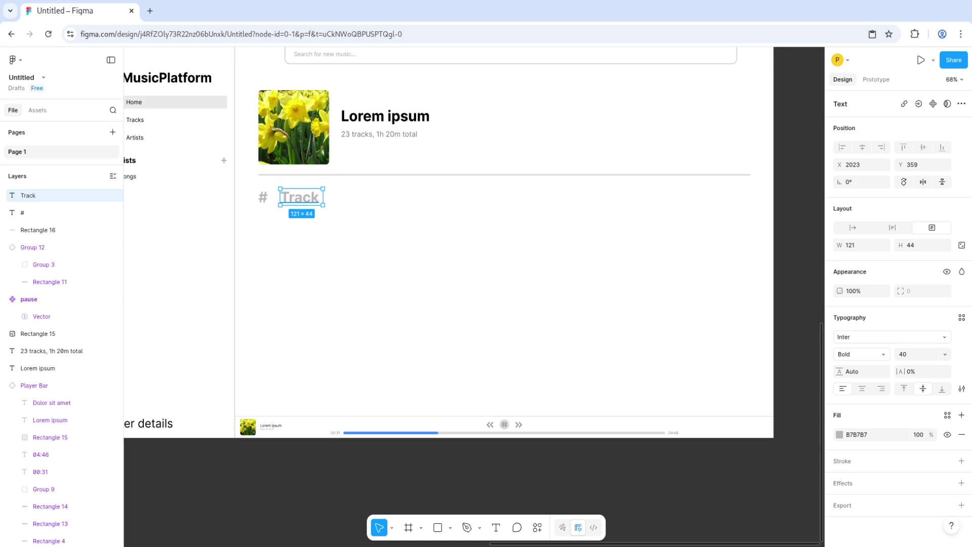
# Step: Change the 'Track' heading to 'Title' and delete the stray extra copy
pyautogui.press('Return')
pyautogui.write('Title')
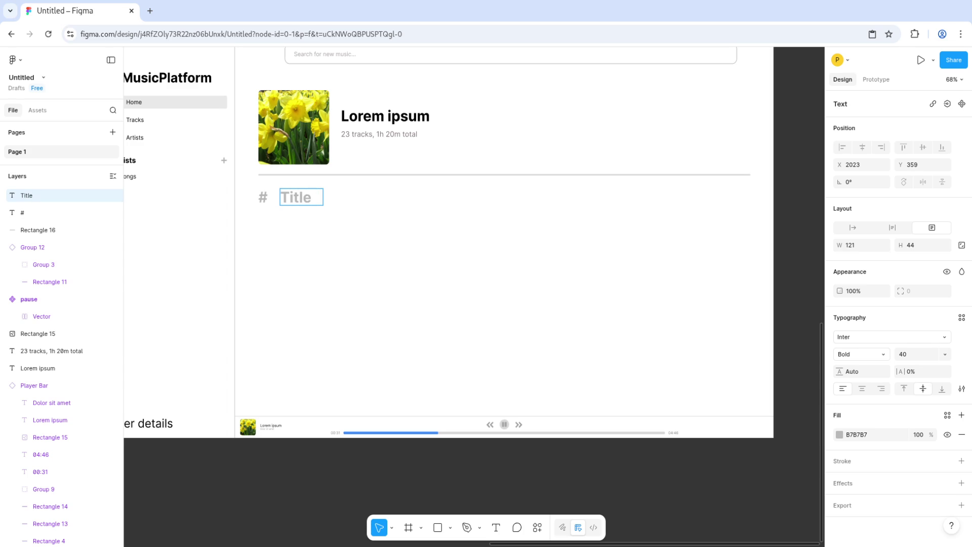
pyautogui.press('Escape')
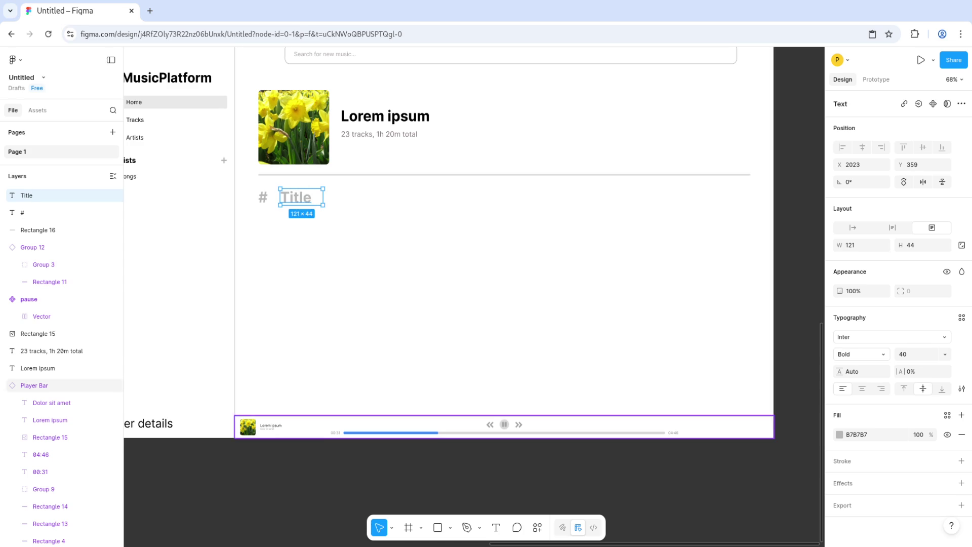
pyautogui.moveTo(301, 198); pyautogui.dragTo(350, 195)
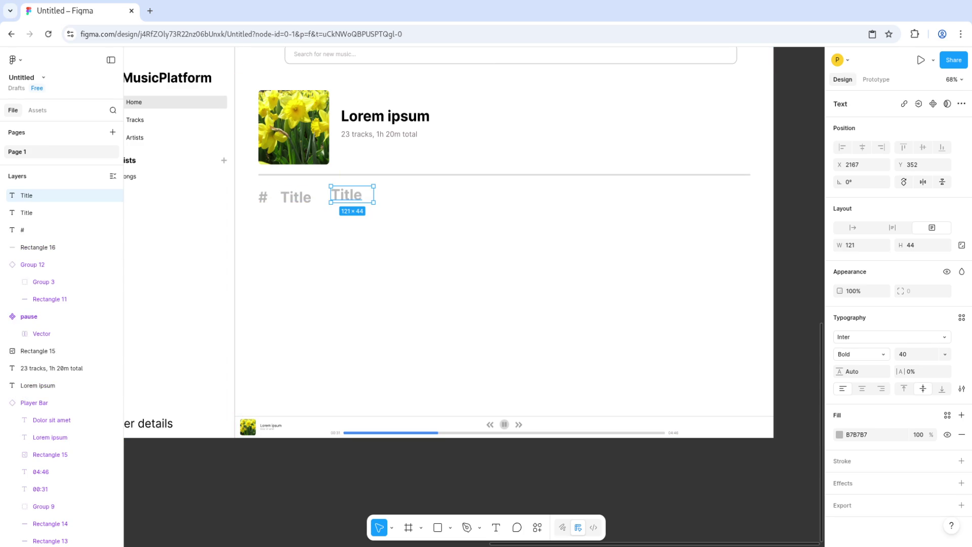
pyautogui.press('Down')
pyautogui.press('Down')
pyautogui.press('Down')
pyautogui.press('Delete')
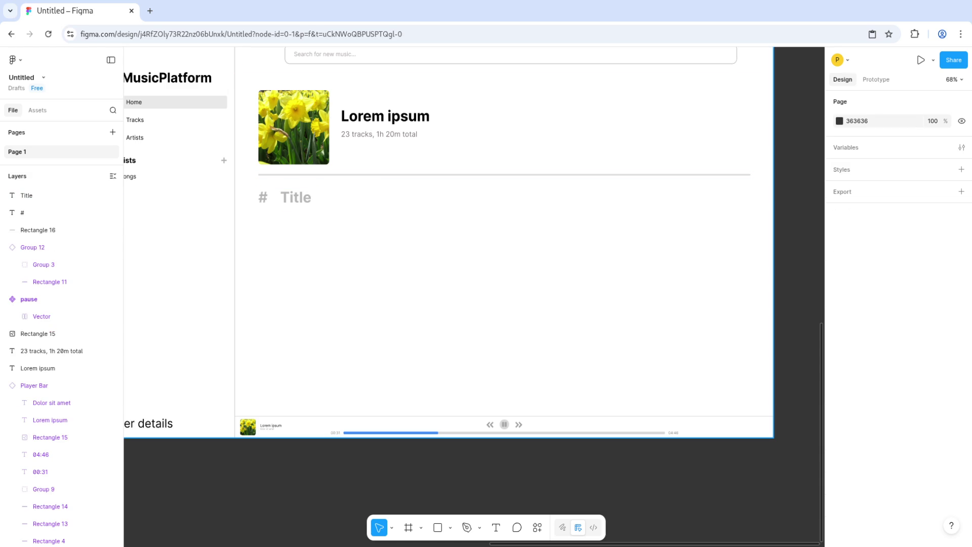
# Step: Insert a Font Awesome clock icon sized 20×20 and coloured grey A6A6A6
pyautogui.write('clock')
pyautogui.click(806, 342)
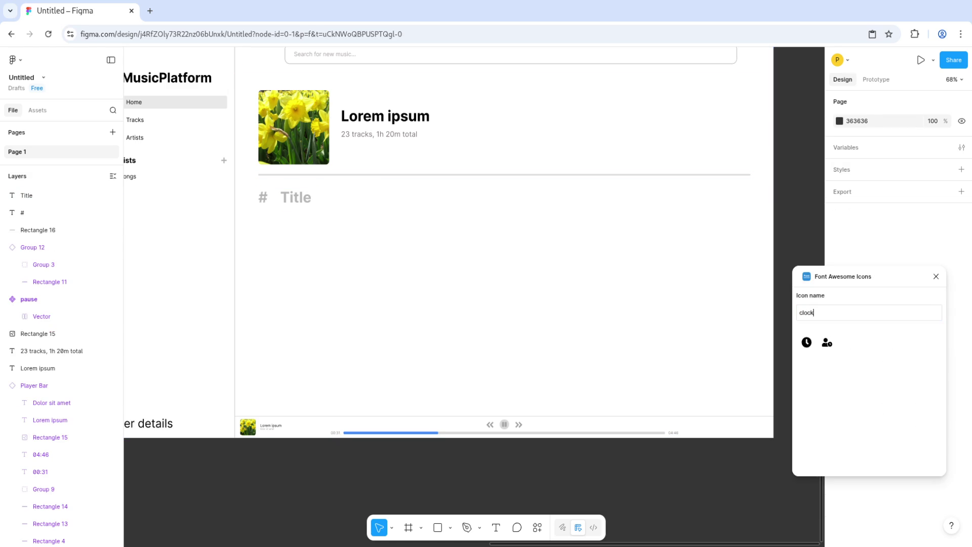
pyautogui.press('Escape')
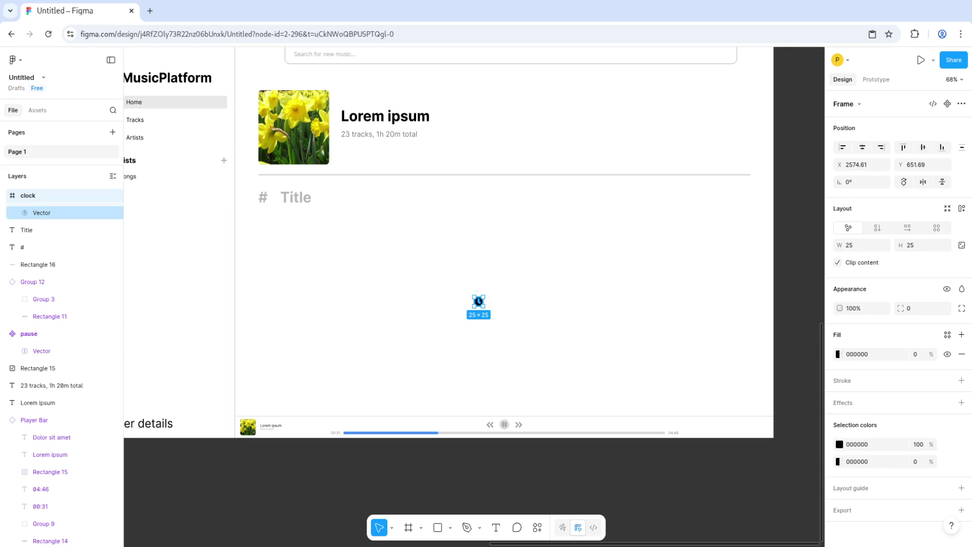
pyautogui.click(860, 245)
pyautogui.write('20')
pyautogui.press('Return')
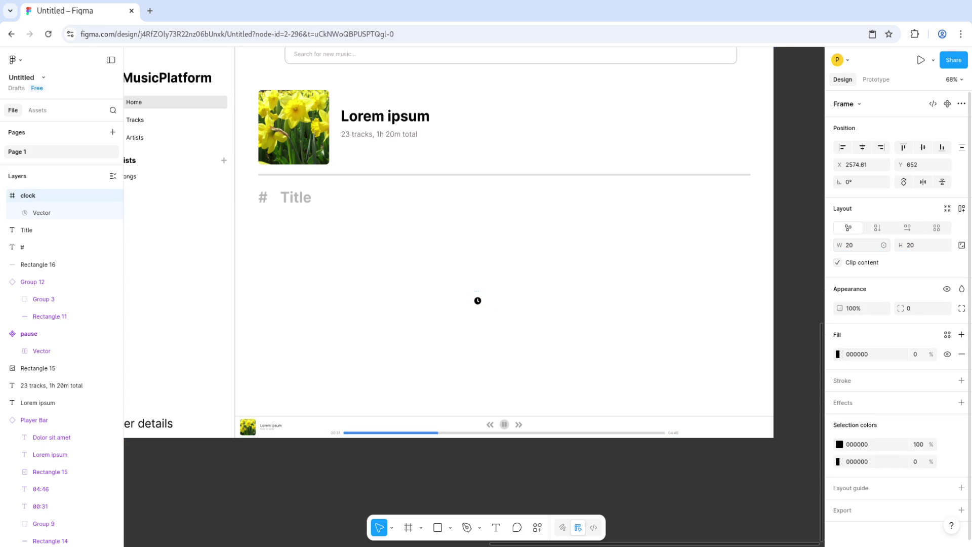
pyautogui.click(839, 444)
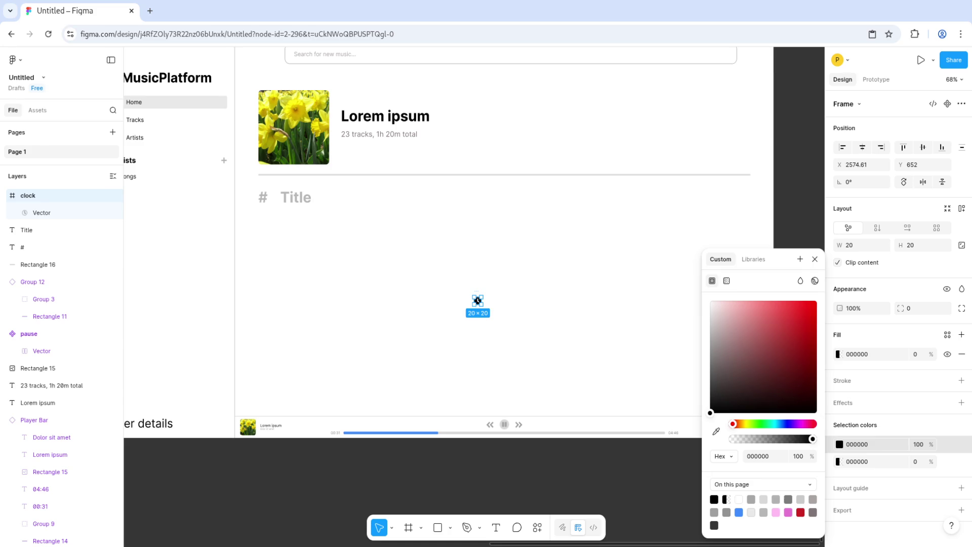
pyautogui.click(710, 340)
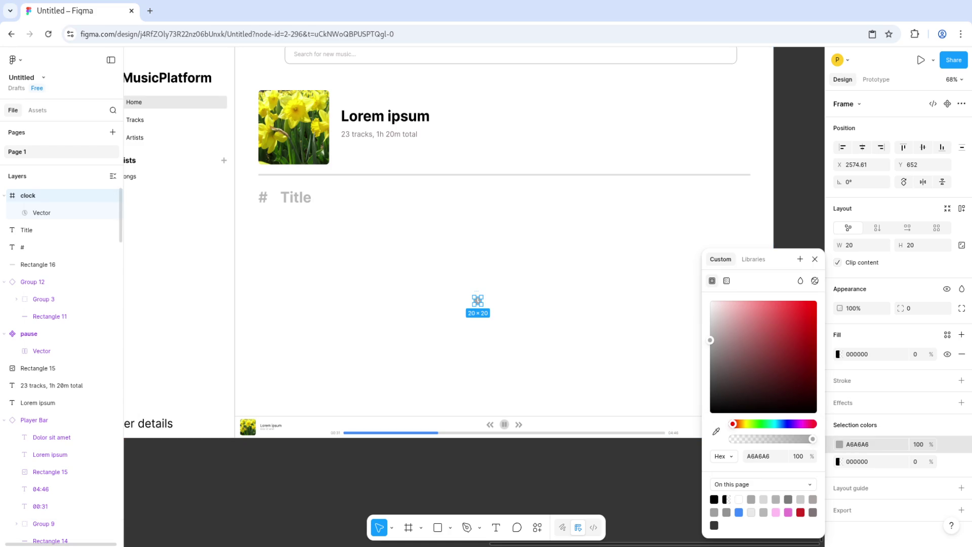
# Step: Turn the clock into a component and place an instance of it beside the headings
pyautogui.rightClick(50, 195)
pyautogui.click(96, 403)
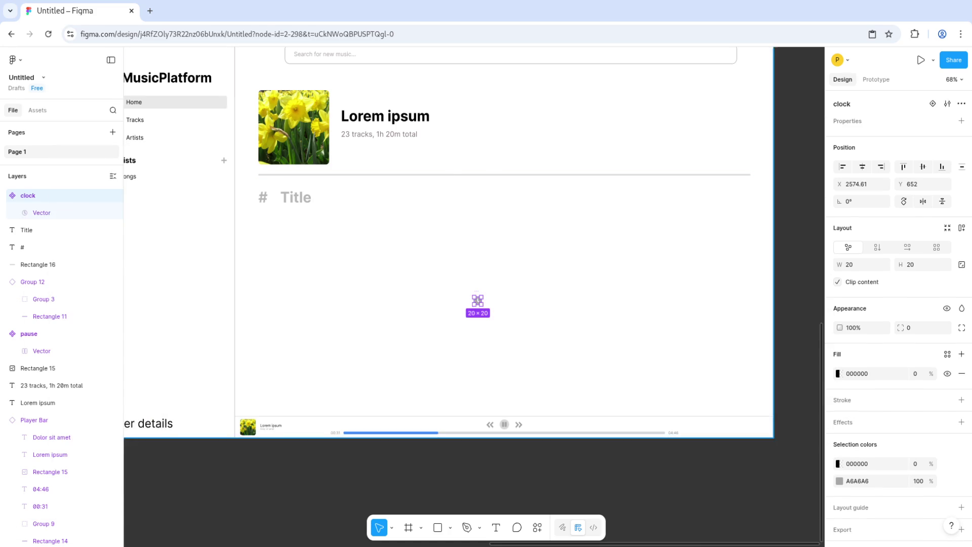
pyautogui.keyDown('ctrl'); pyautogui.scroll(-3, 478, 301); pyautogui.keyUp('ctrl')
pyautogui.moveTo(476, 306)
pyautogui.mouseDown()
pyautogui.moveTo(412, 83)
pyautogui.moveTo(429, 183)
pyautogui.moveTo(619, 229)
pyautogui.moveTo(693, 215)
pyautogui.mouseUp()
pyautogui.hotkey('ctrl', 'd')
pyautogui.keyDown('ctrl'); pyautogui.scroll(5, 645, 231); pyautogui.keyUp('ctrl')
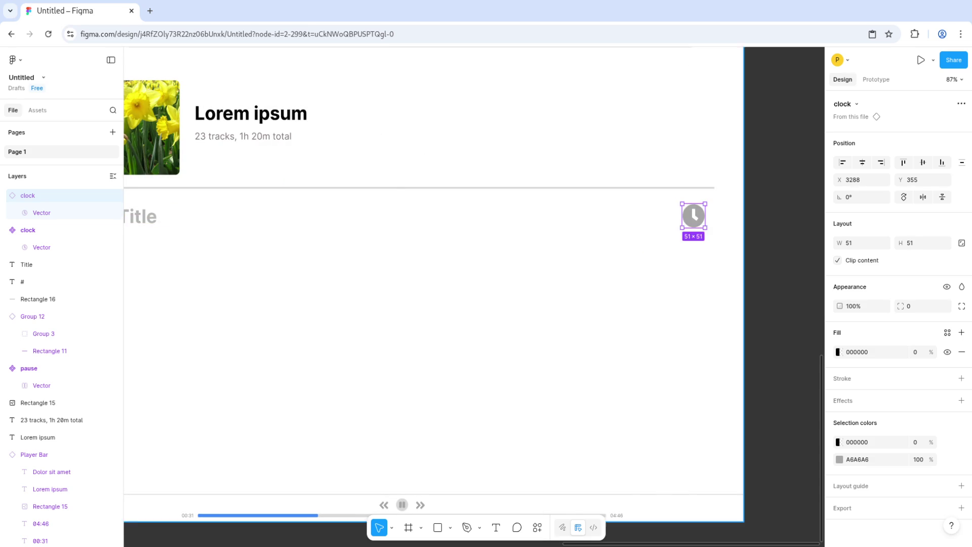
# Step: Set both the '#' and 'Title' headings to font size 20
pyautogui.keyDown('ctrl'); pyautogui.scroll(-5, 694, 215); pyautogui.keyUp('ctrl')
pyautogui.keyDown('ctrl'); pyautogui.scroll(5, 354, 218); pyautogui.keyUp('ctrl')
pyautogui.click(342, 217)
pyautogui.keyDown('shift'); pyautogui.click(26, 264); pyautogui.keyUp('shift')
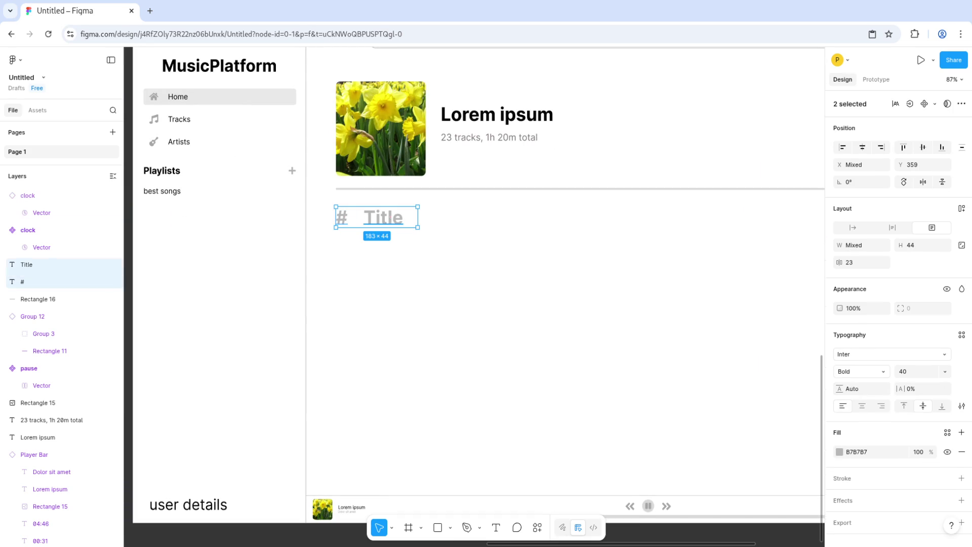
pyautogui.click(944, 371)
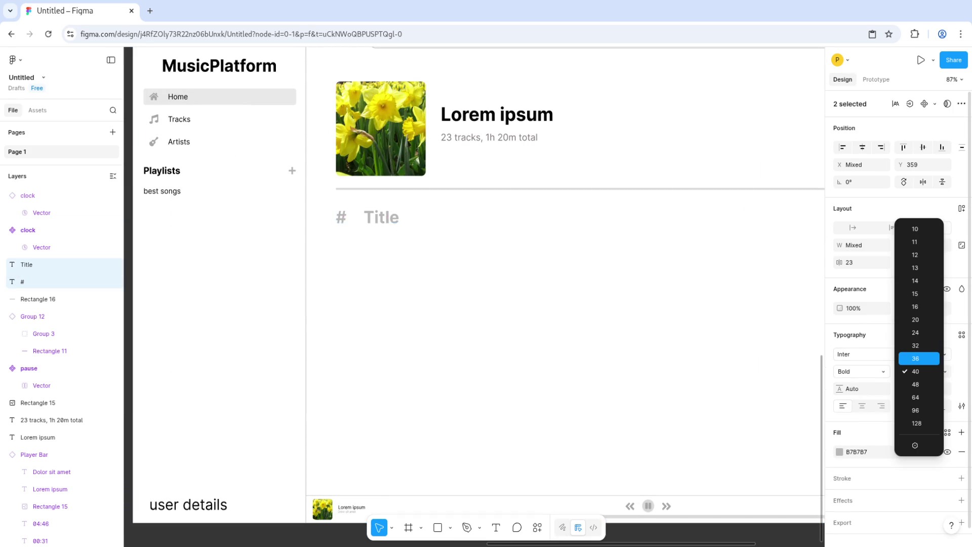
pyautogui.click(915, 320)
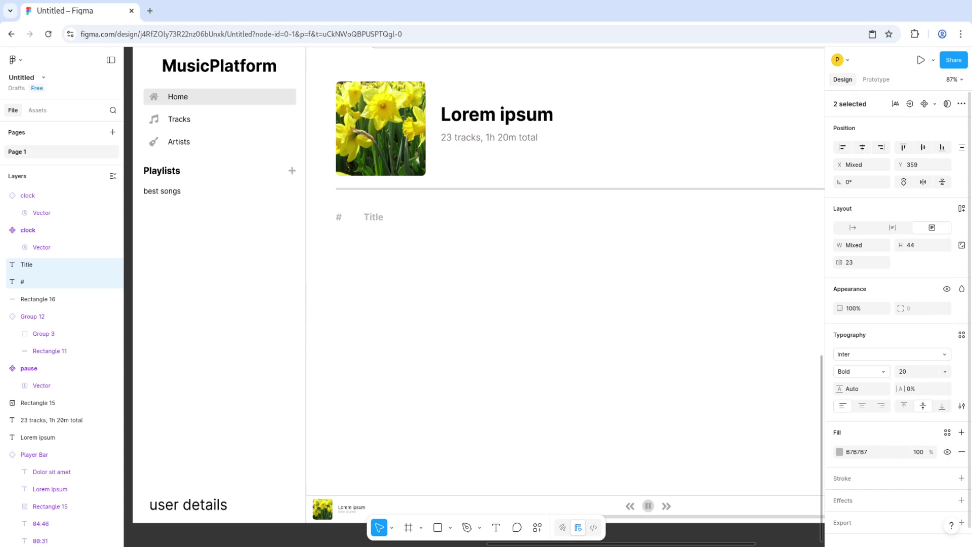
pyautogui.click(506, 329)
pyautogui.scroll(-5, 481, 111)
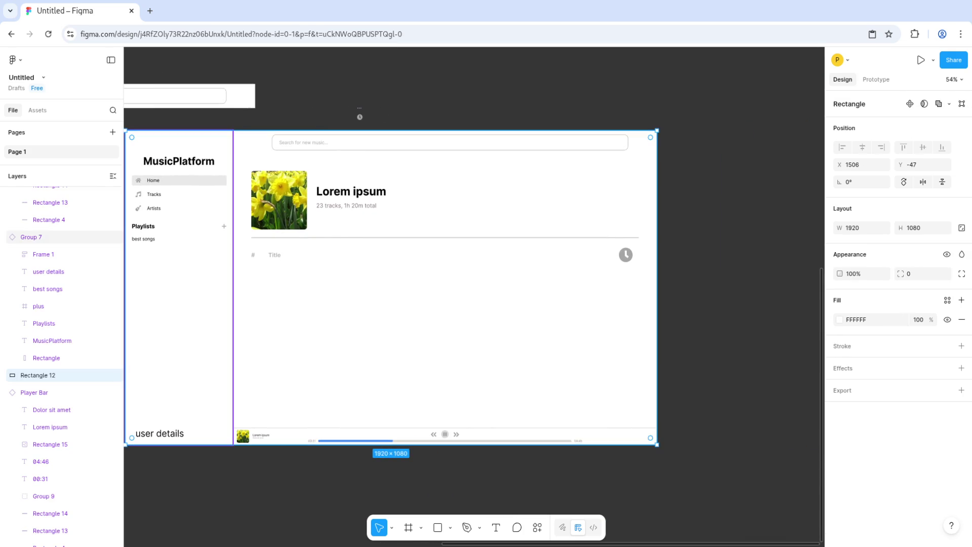
# Step: Shrink the clock instance to roughly 33×33
pyautogui.click(274, 255)
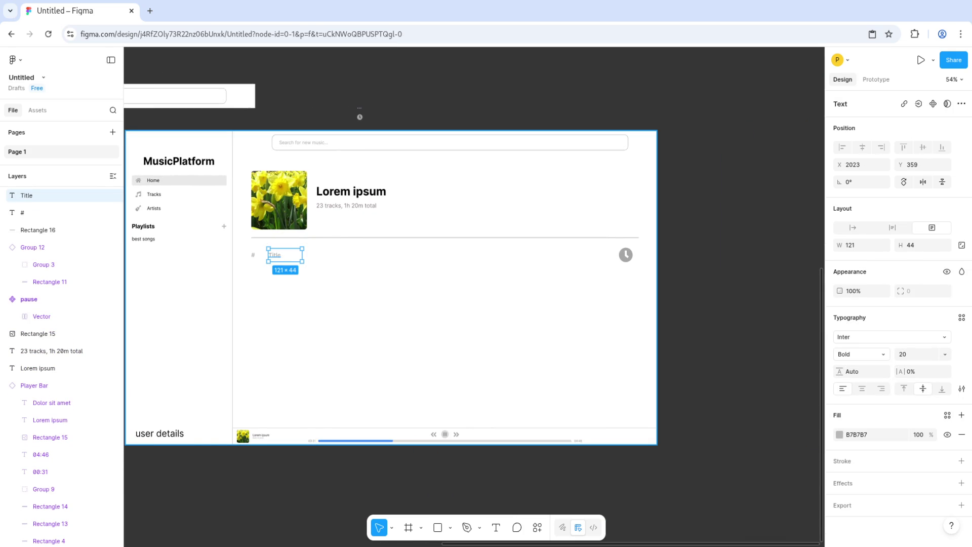
pyautogui.click(626, 255)
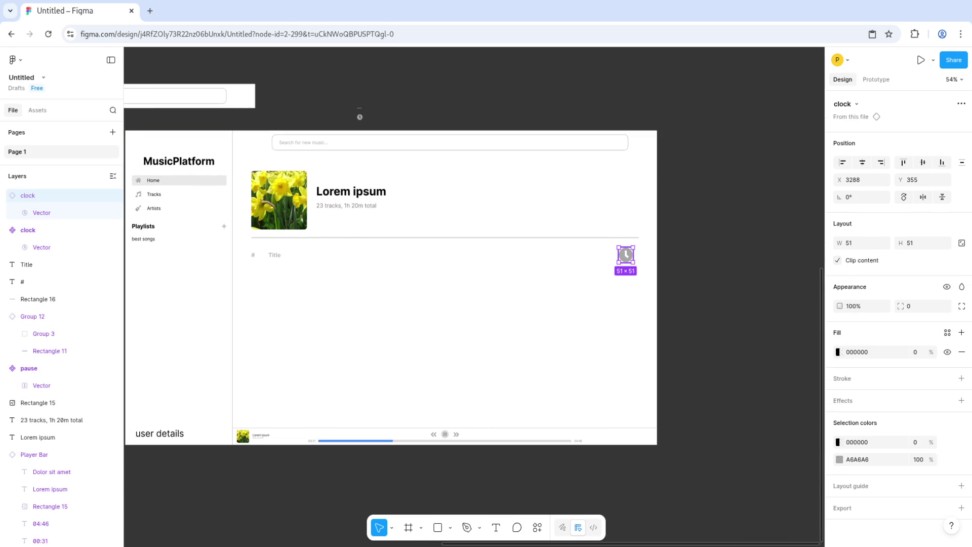
pyautogui.scroll(3, 630, 270)
pyautogui.moveTo(628, 254); pyautogui.dragTo(612, 246)
pyautogui.scroll(-3, 612, 249)
pyautogui.press('Escape')
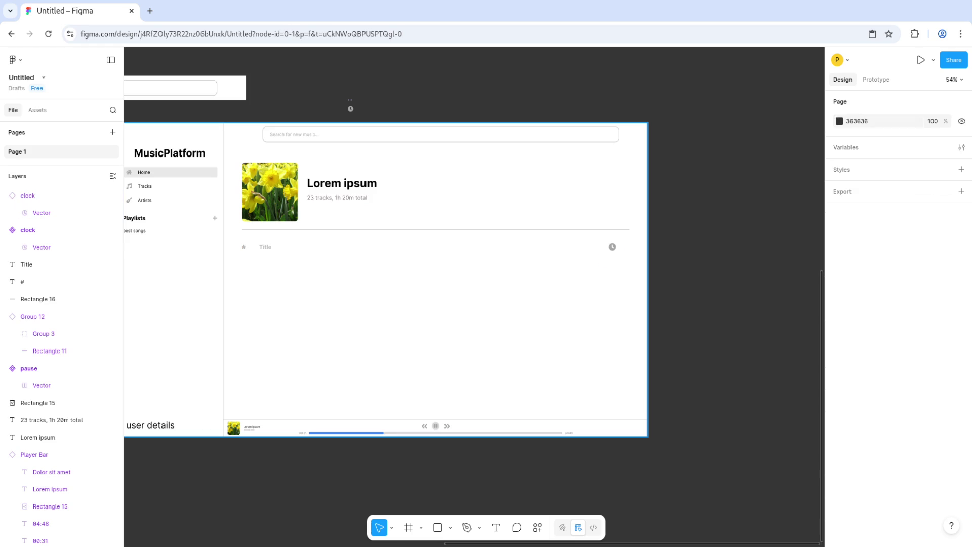
# Step: Size the clock instance to 20×20, line it up with the headings, and select all three
pyautogui.scroll(5, 613, 265)
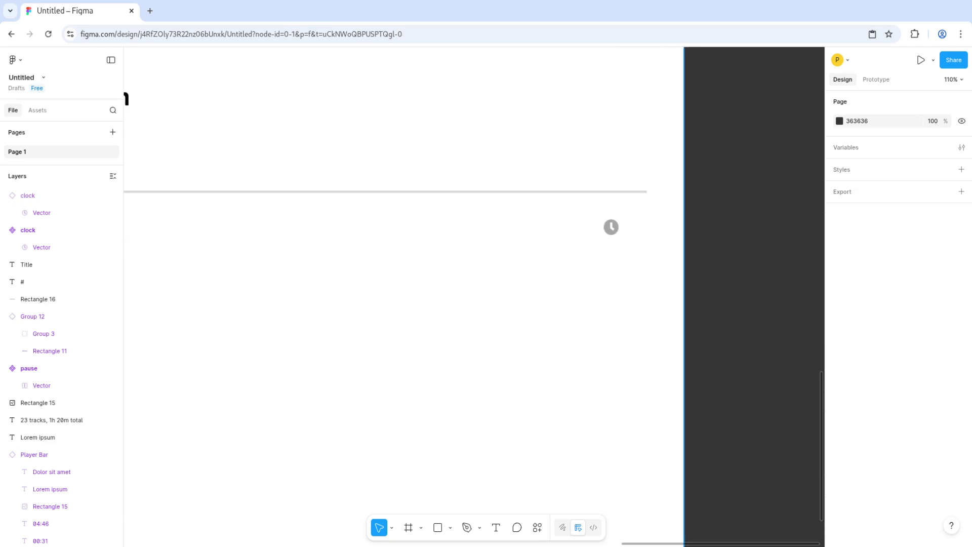
pyautogui.click(611, 227)
pyautogui.write('20')
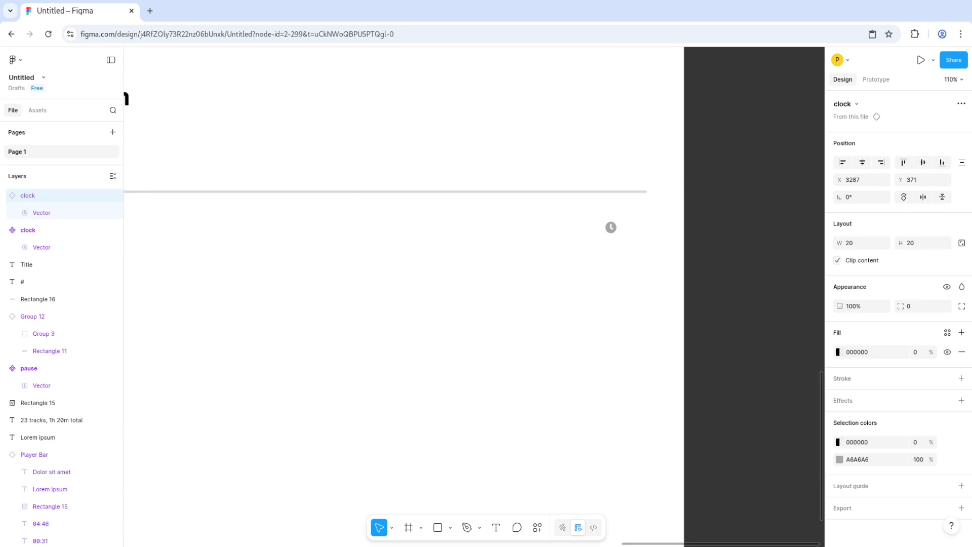
pyautogui.moveTo(610, 227); pyautogui.dragTo(627, 225)
pyautogui.scroll(-3, 613, 226)
pyautogui.press('Escape')
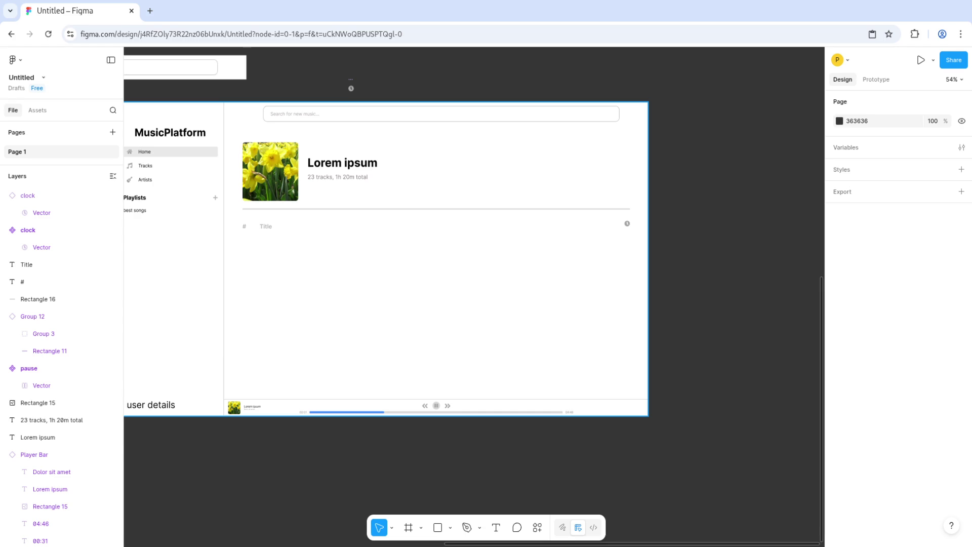
pyautogui.click(627, 223)
pyautogui.keyDown('shift'); pyautogui.click(265, 226); pyautogui.keyUp('shift')
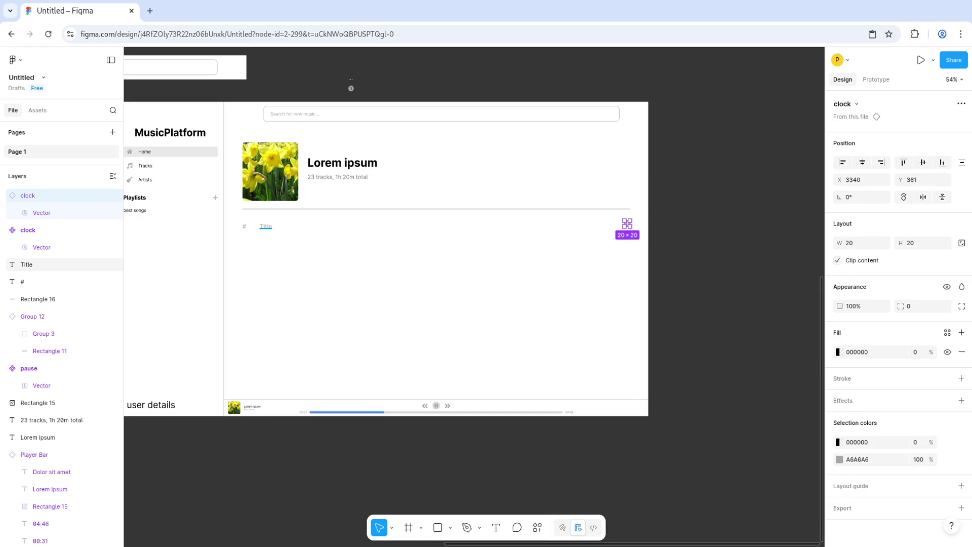
pyautogui.keyDown('shift'); pyautogui.click(244, 226); pyautogui.keyUp('shift')
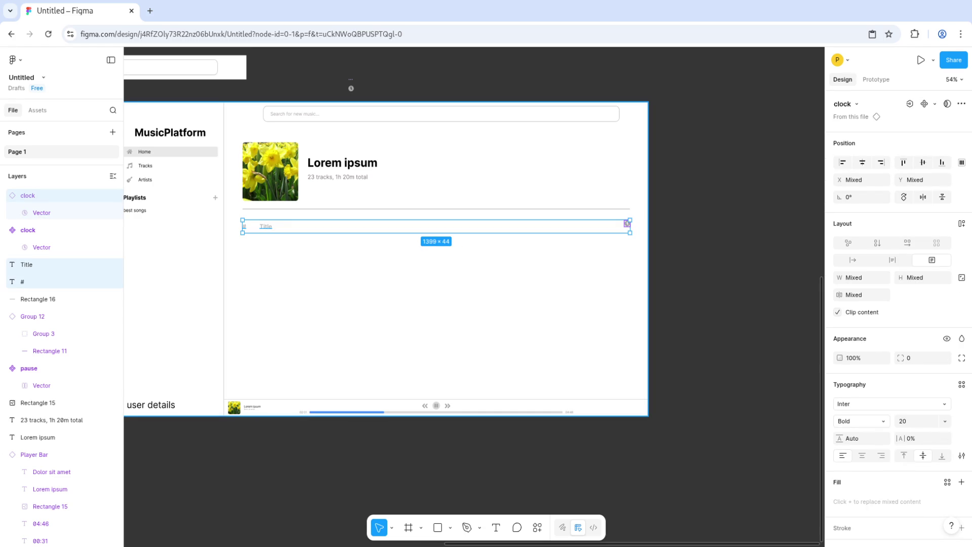
# Step: Group '#', 'Title' and the clock, and right-align the clock in the header row
pyautogui.rightClick(272, 226)
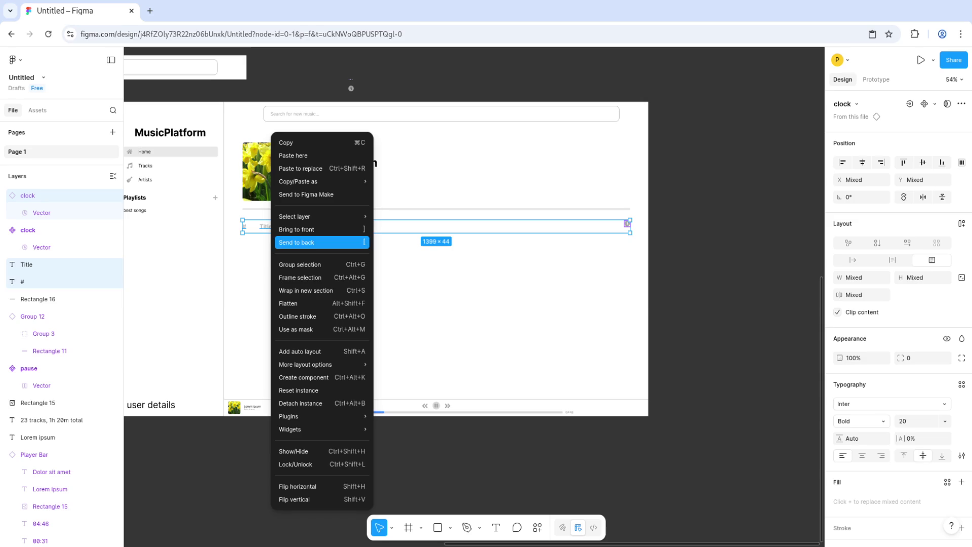
pyautogui.click(299, 265)
pyautogui.click(54, 230)
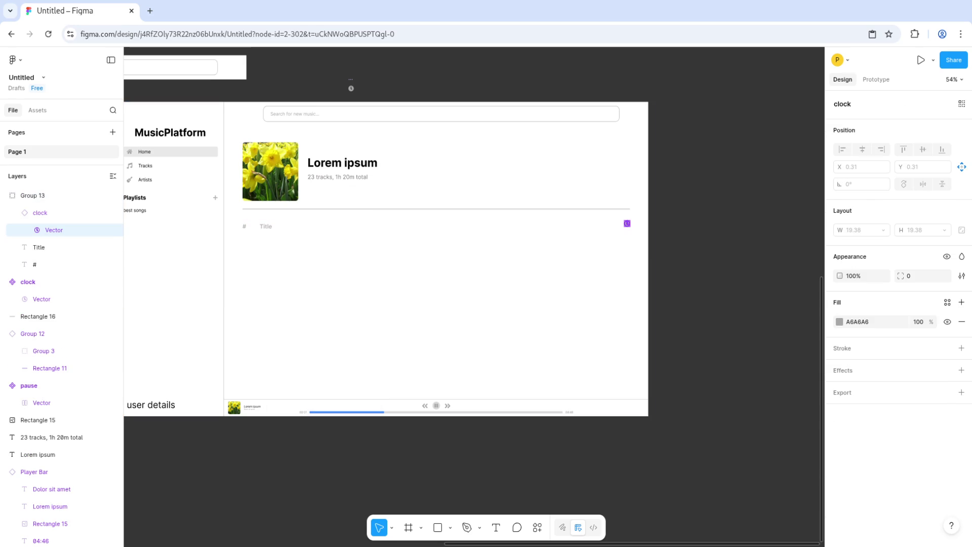
pyautogui.click(55, 213)
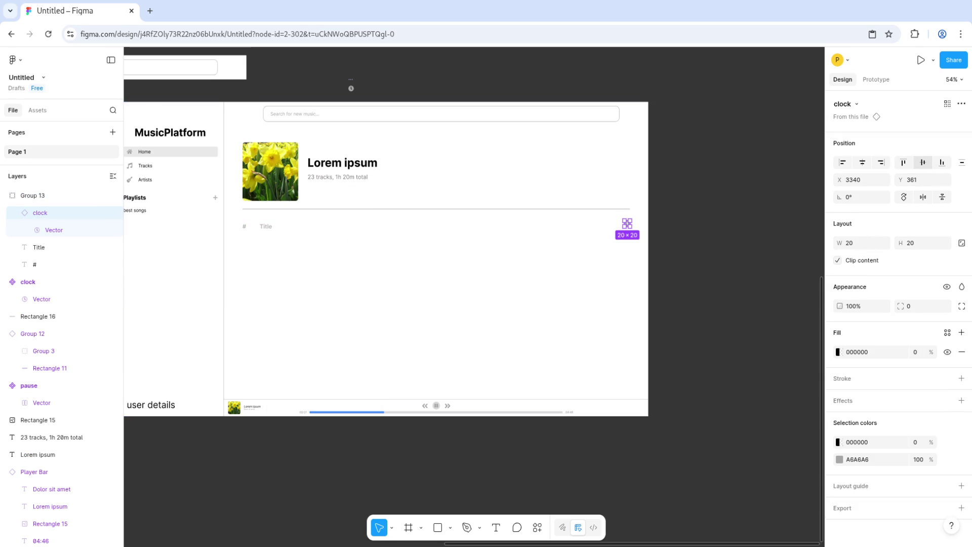
pyautogui.click(861, 162)
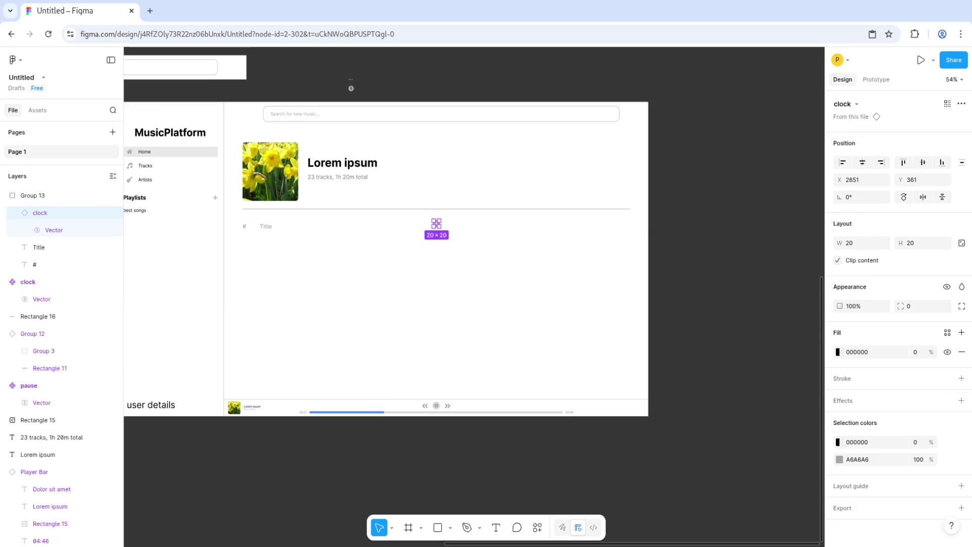
pyautogui.click(880, 161)
pyautogui.click(923, 162)
pyautogui.press('Escape')
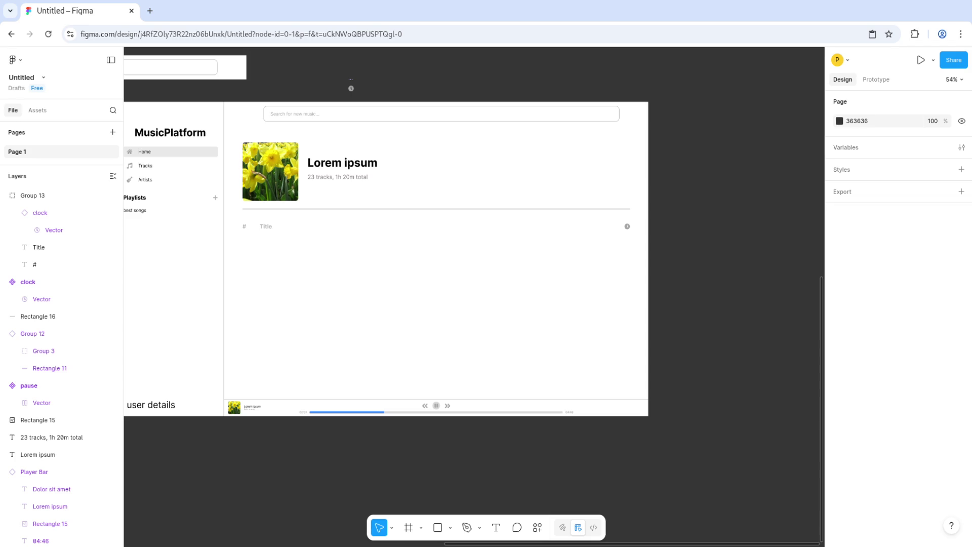
# Step: Duplicate the '#' heading into a new row below and change it to '1'
pyautogui.scroll(5, 246, 249)
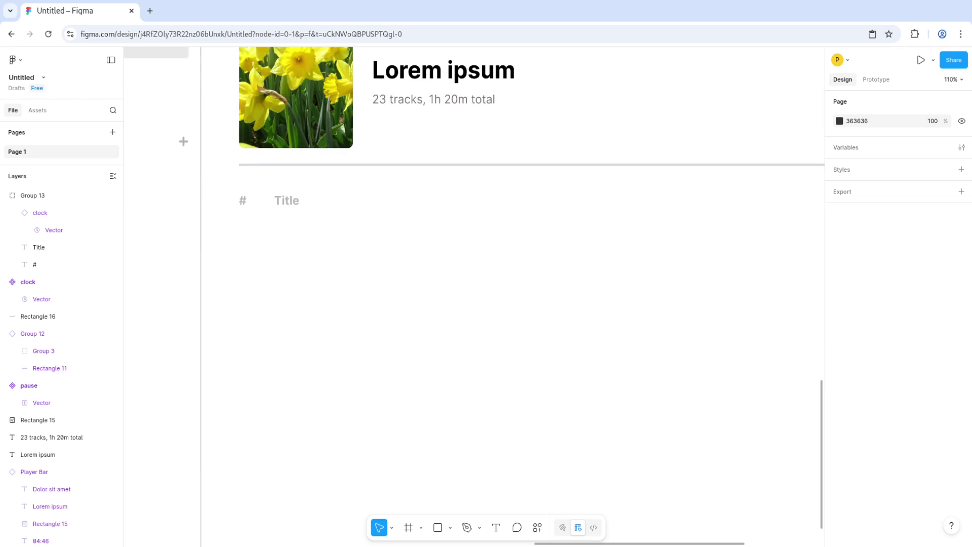
pyautogui.keyDown('ctrl'); pyautogui.click(243, 200); pyautogui.keyUp('ctrl')
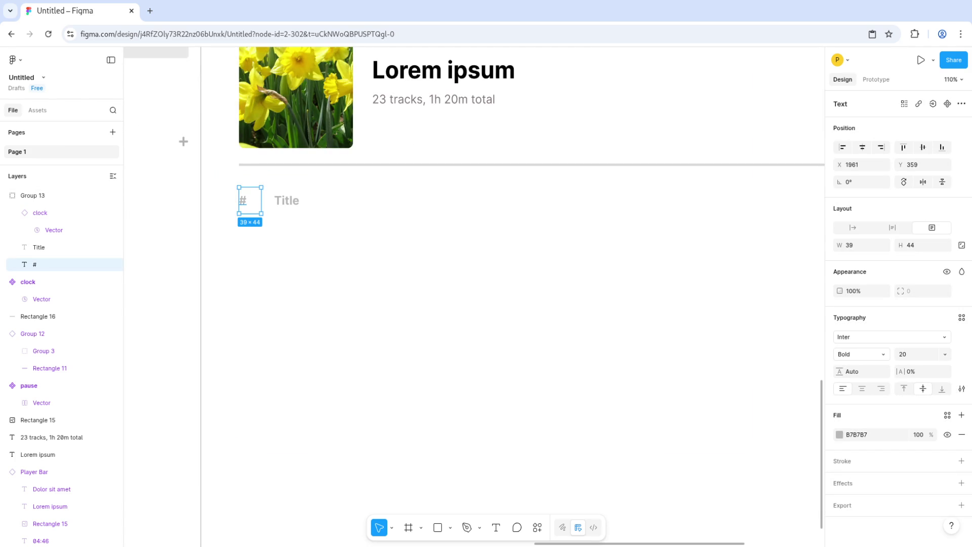
pyautogui.moveTo(243, 201); pyautogui.dragTo(243, 226)
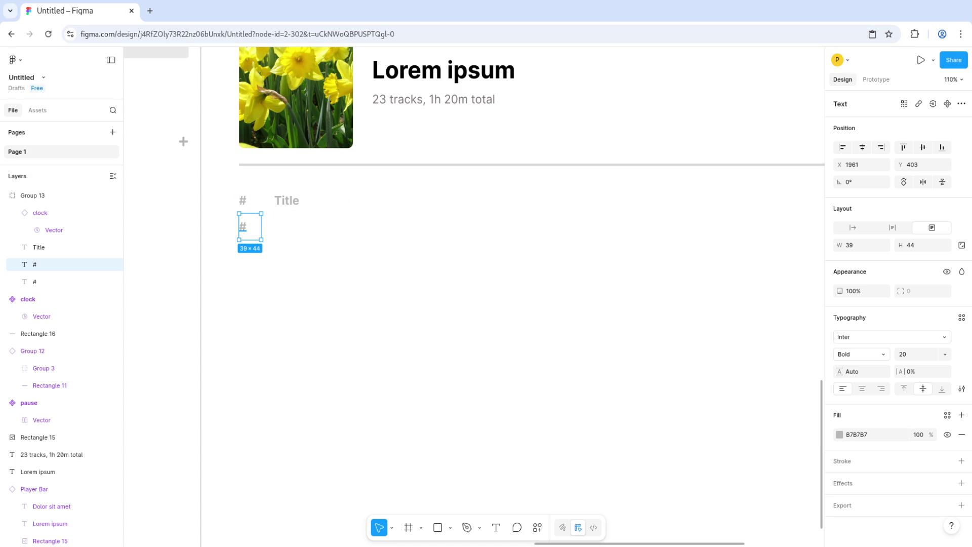
pyautogui.press('Return')
pyautogui.write('1')
pyautogui.press('Escape')
pyautogui.moveTo(243, 226); pyautogui.dragTo(271, 226)
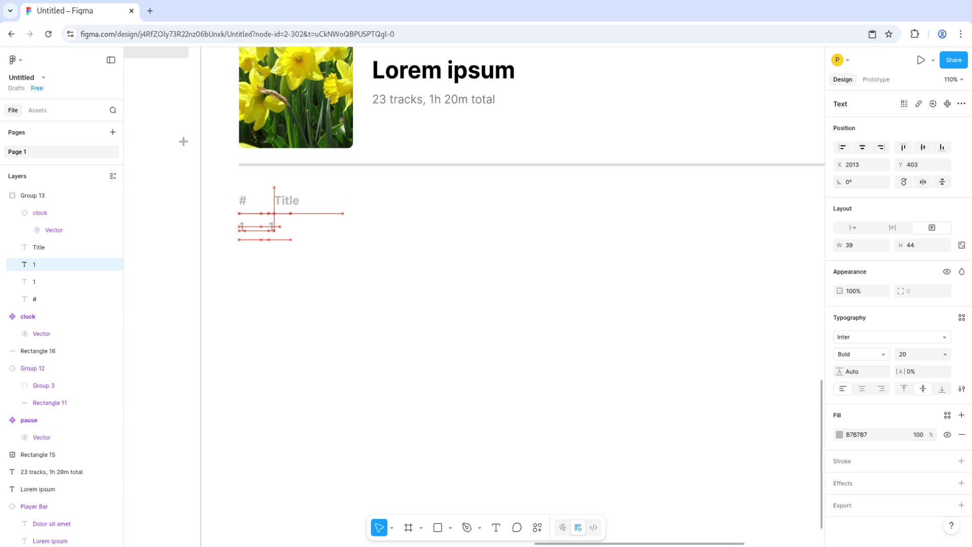
# Step: Delete the stray extra copy of the '1'
pyautogui.click(34, 298)
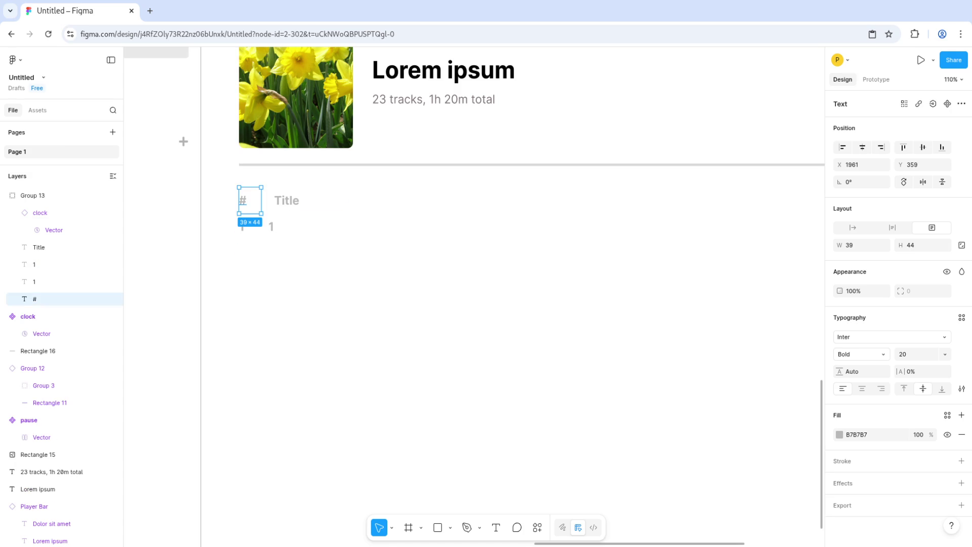
pyautogui.click(38, 247)
pyautogui.press('Escape')
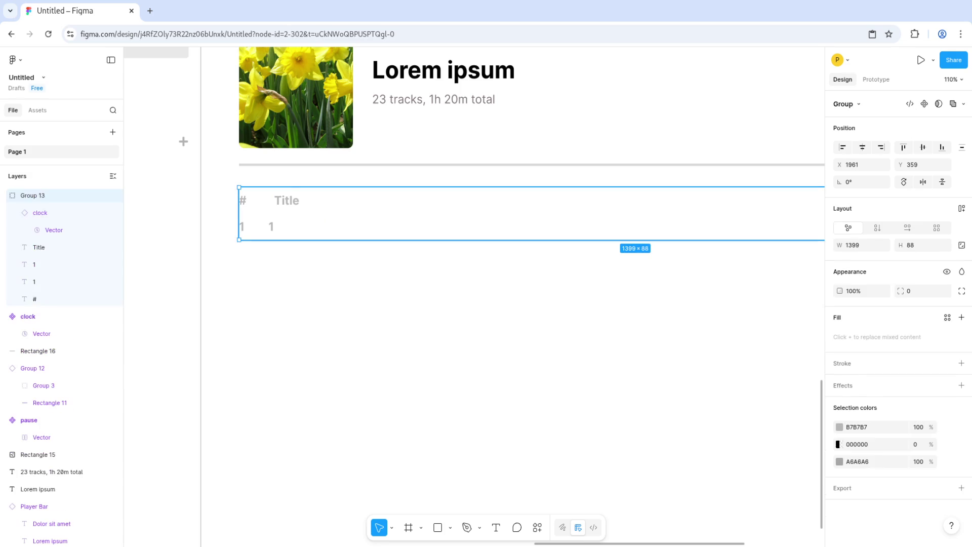
pyautogui.click(35, 299)
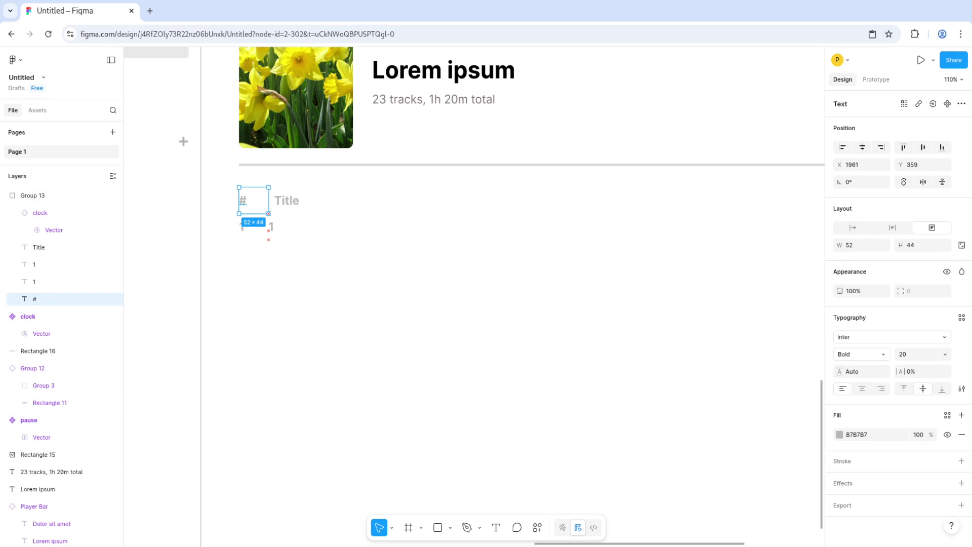
pyautogui.click(34, 264)
pyautogui.press('Delete')
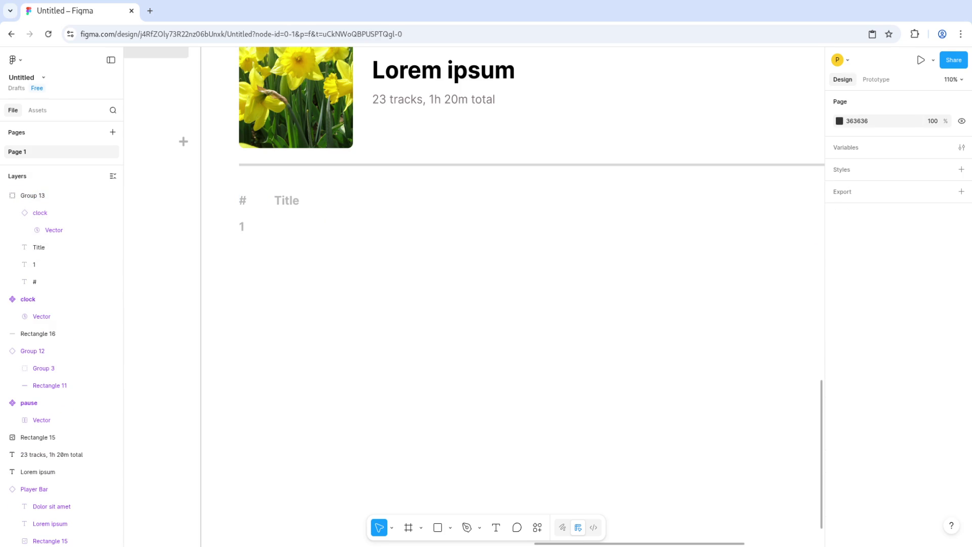
# Step: Widen the '1' box to 52 px and place a copy under the Title column
pyautogui.click(34, 264)
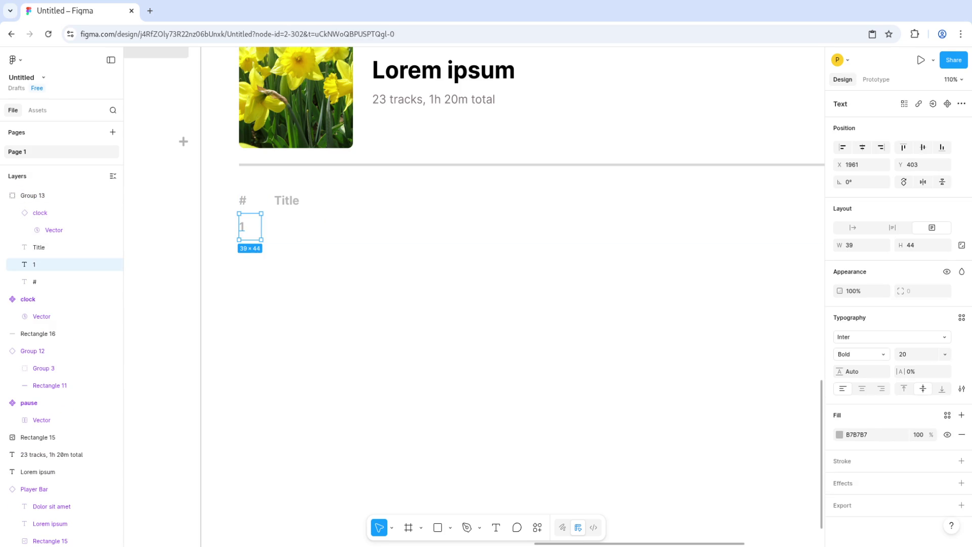
pyautogui.moveTo(261, 213); pyautogui.dragTo(268, 187)
pyautogui.hotkey('ctrl', 'd')
pyautogui.moveTo(253, 226); pyautogui.dragTo(293, 226)
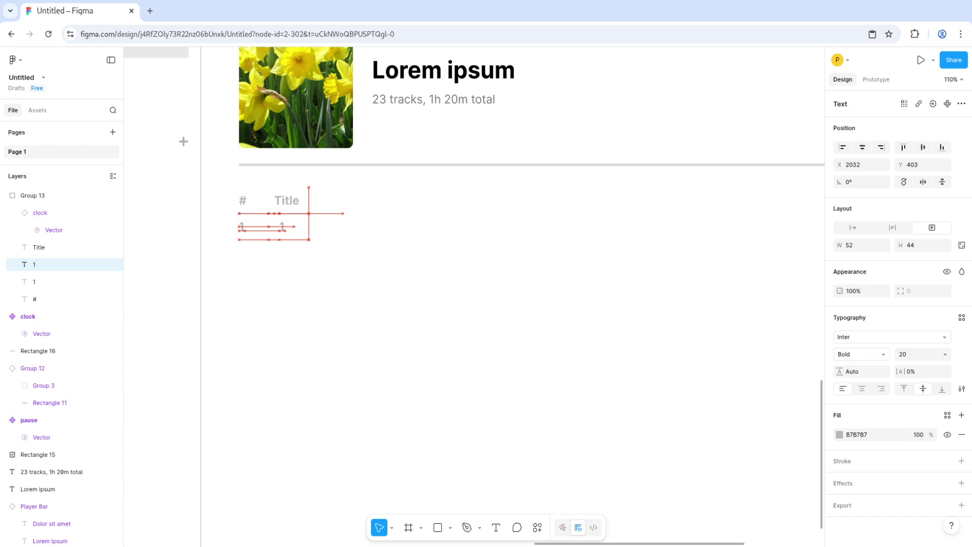
pyautogui.doubleClick(292, 227)
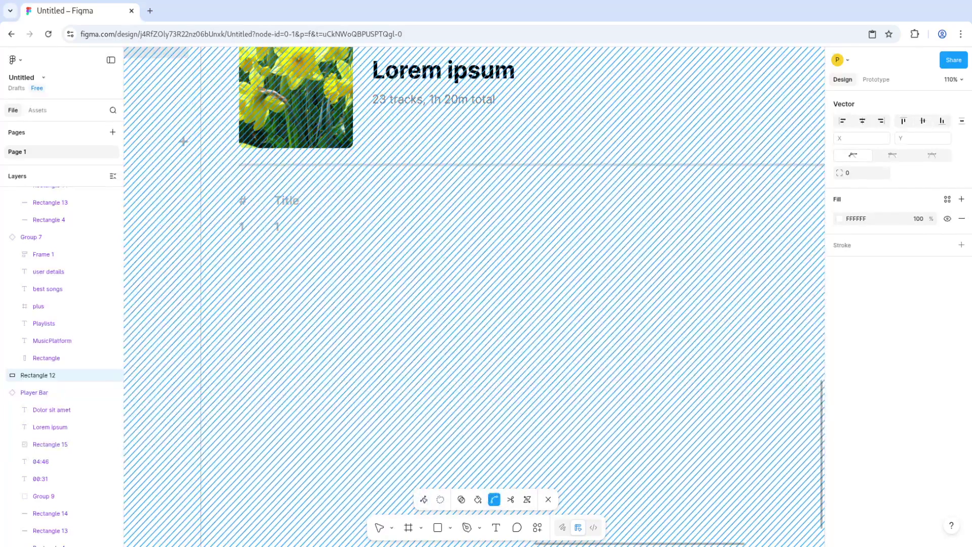
pyautogui.press('v')
pyautogui.scroll(-5, 474, 296)
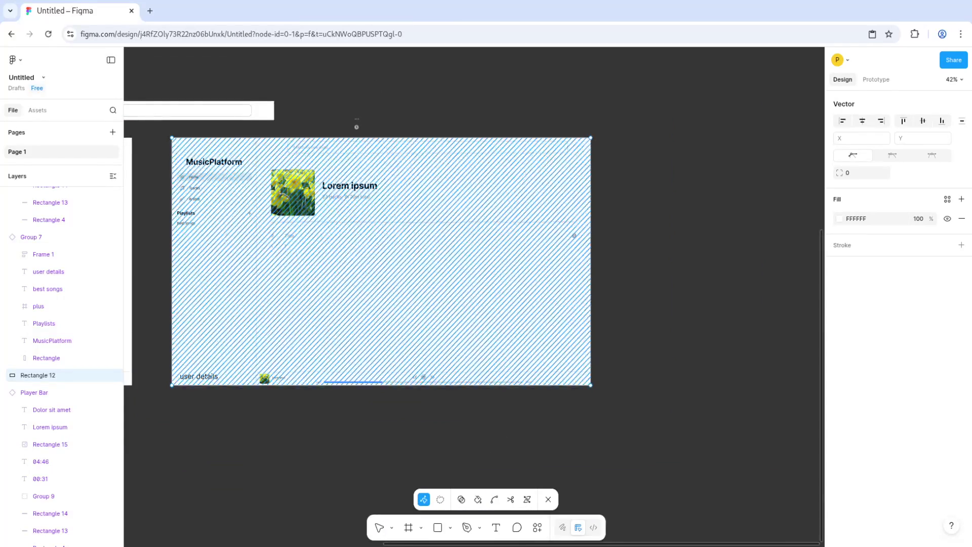
pyautogui.scroll(-3, 390, 189)
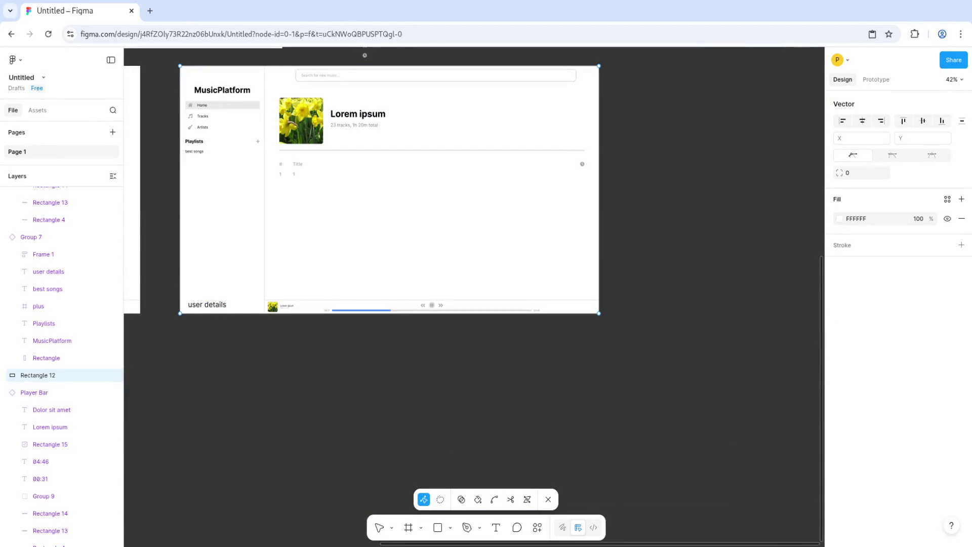
pyautogui.press('Escape')
pyautogui.scroll(3, 474, 203)
# Step: Retype the copy under Title as 'super cool song' at size 14, making it and the '1' black
pyautogui.click(293, 152)
pyautogui.doubleClick(294, 152)
pyautogui.write('super cool song')
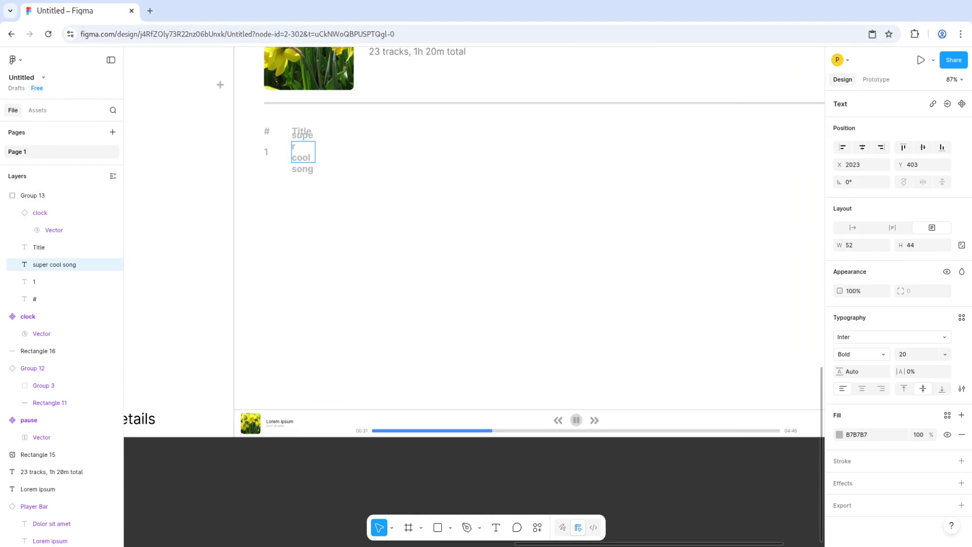
pyautogui.click(944, 353)
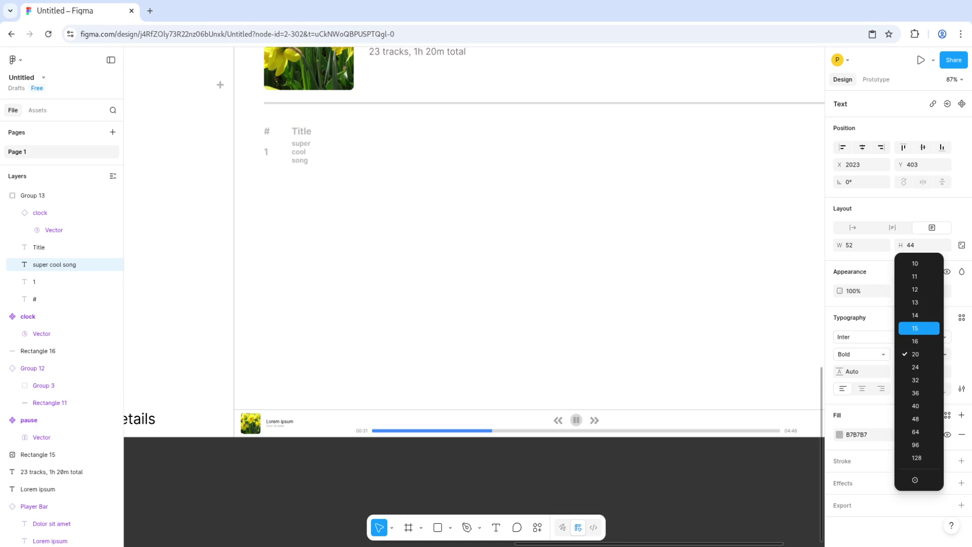
pyautogui.click(915, 315)
pyautogui.click(839, 434)
pyautogui.click(710, 413)
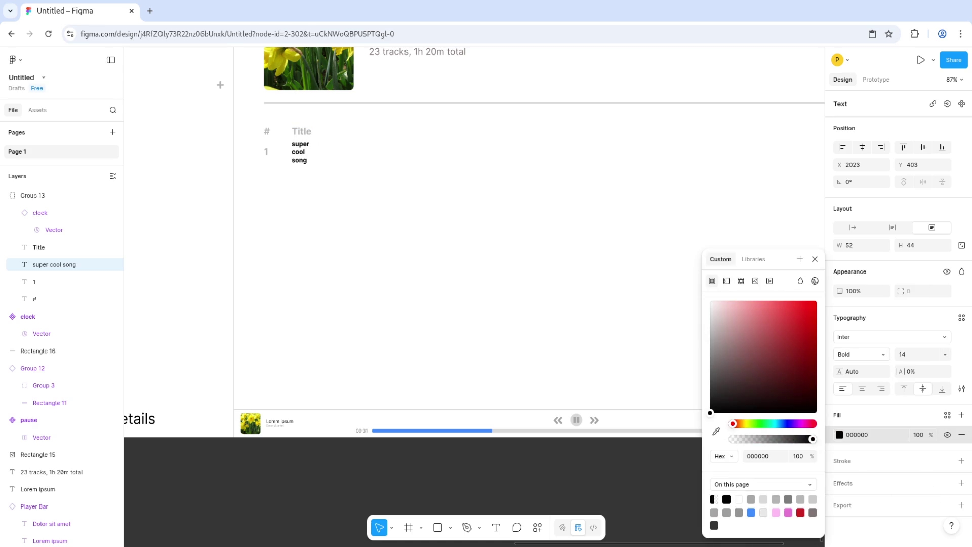
pyautogui.click(265, 151)
pyautogui.press('Return')
pyautogui.click(711, 413)
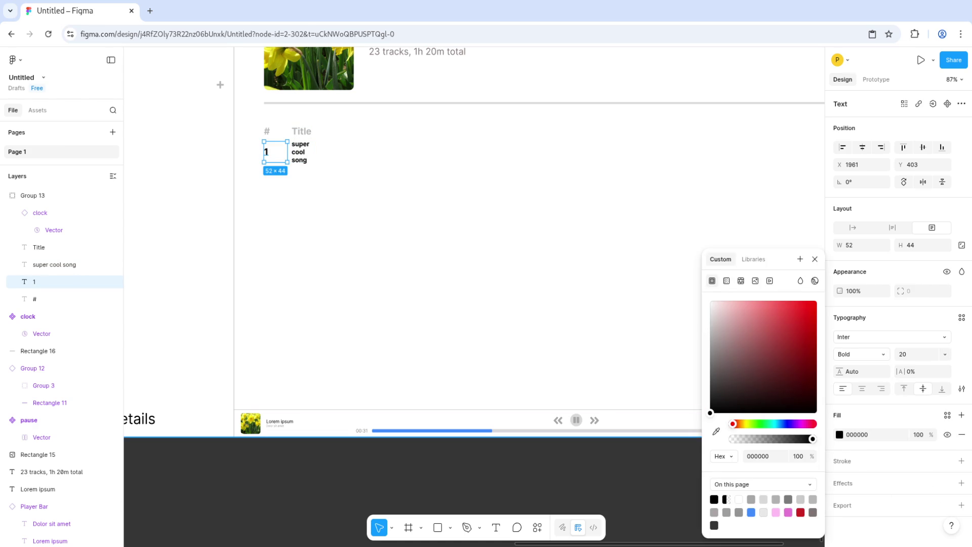
# Step: Widen the 'super cool song' box across the row so it sits on one line
pyautogui.click(300, 152)
pyautogui.moveTo(315, 152); pyautogui.dragTo(728, 157)
pyautogui.scroll(-5, 501, 160)
pyautogui.scroll(2, 505, 157)
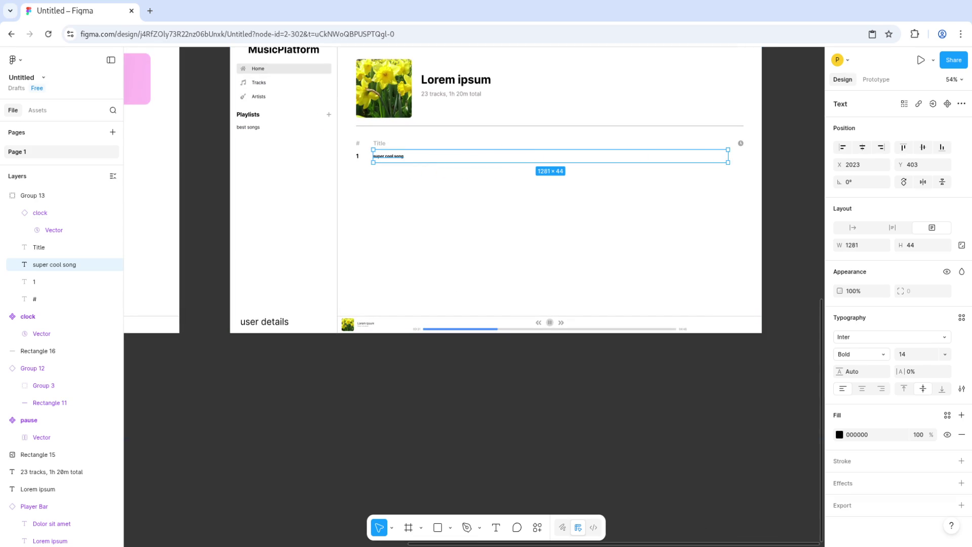
pyautogui.scroll(3, 798, 159)
pyautogui.hscroll(-3, 474, 243)
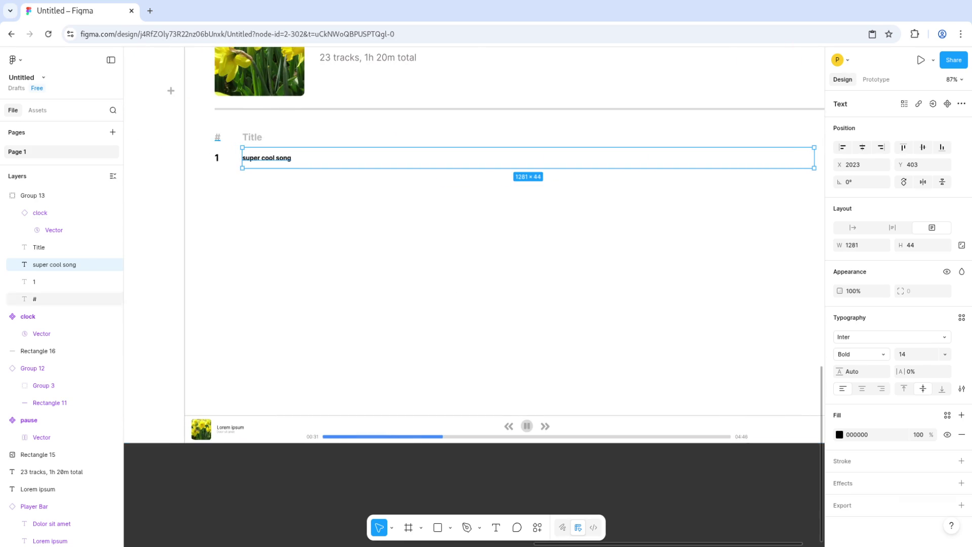
# Step: Duplicate the song title and narrow the copy to sit under the clock icon
pyautogui.click(34, 281)
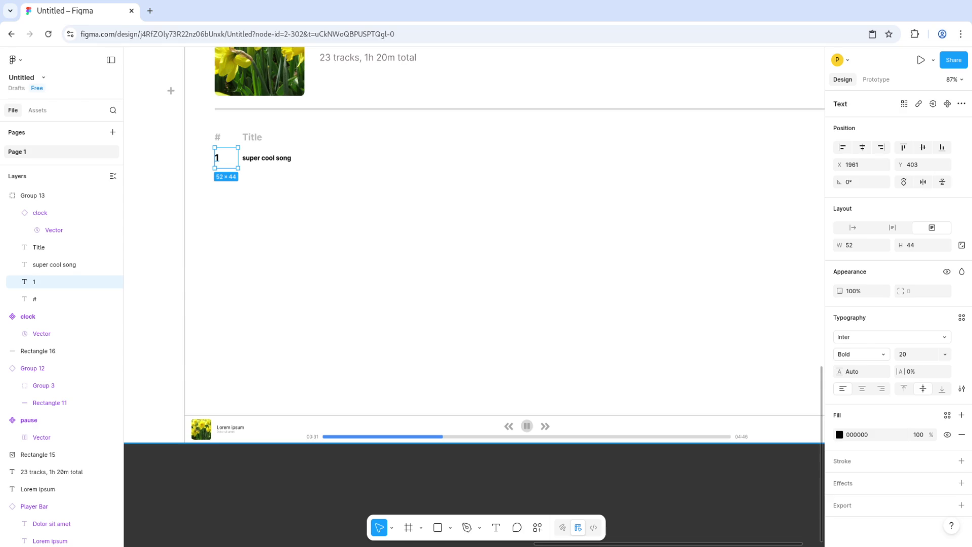
pyautogui.click(267, 158)
pyautogui.hotkey('ctrl', 'd')
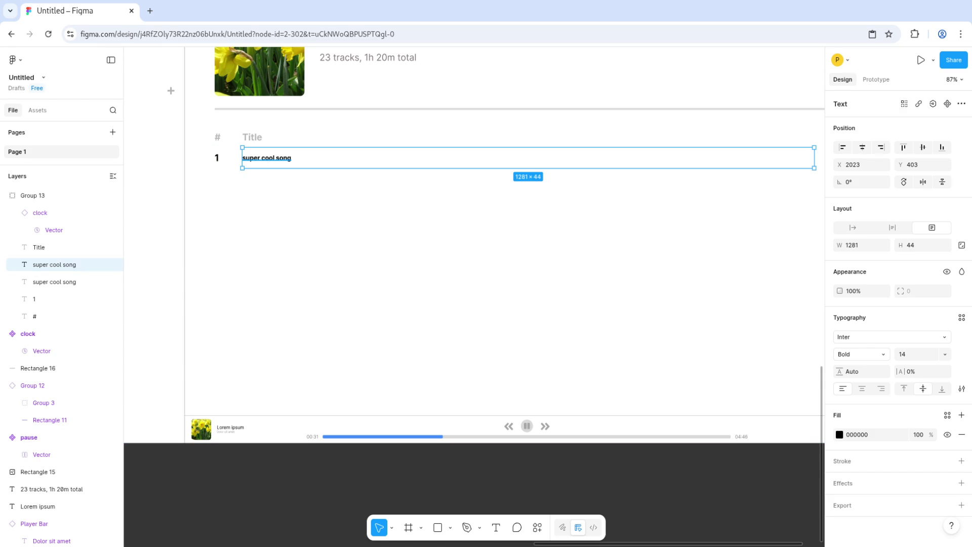
pyautogui.moveTo(243, 157); pyautogui.dragTo(688, 158)
pyautogui.hscroll(8, 474, 243)
pyautogui.moveTo(471, 179)
pyautogui.mouseDown()
pyautogui.moveTo(516, 180)
pyautogui.moveTo(496, 179)
pyautogui.mouseUp()
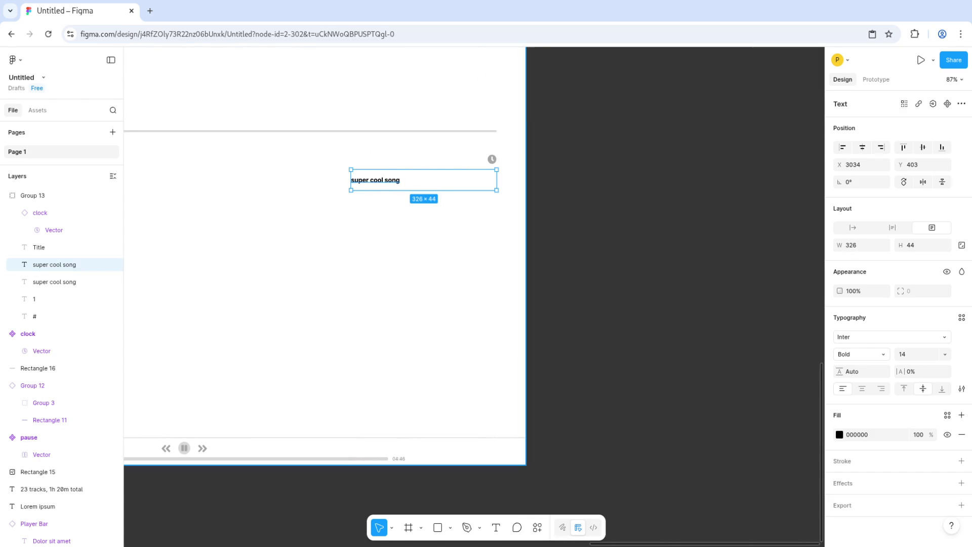
pyautogui.moveTo(351, 180); pyautogui.dragTo(458, 180)
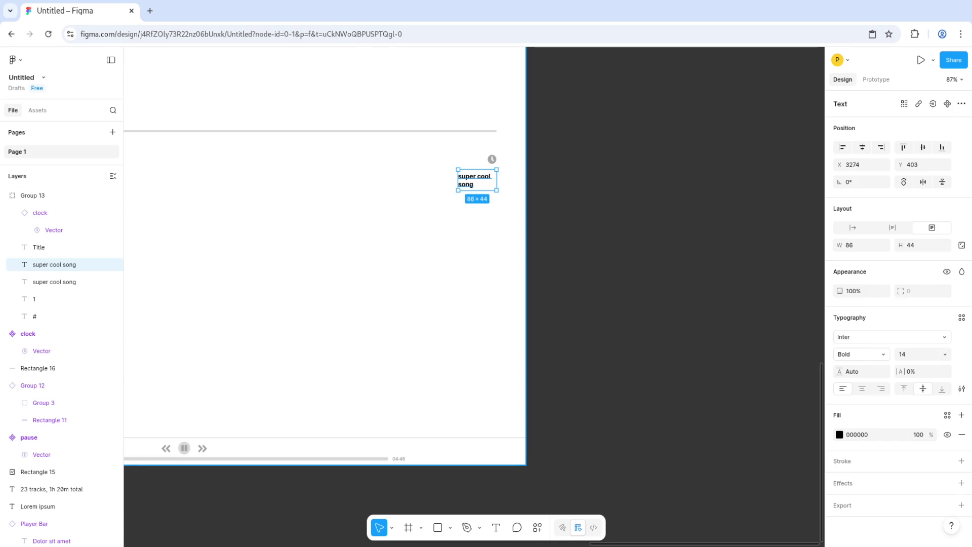
pyautogui.click(430, 253)
pyautogui.hotkey('shift', '2')
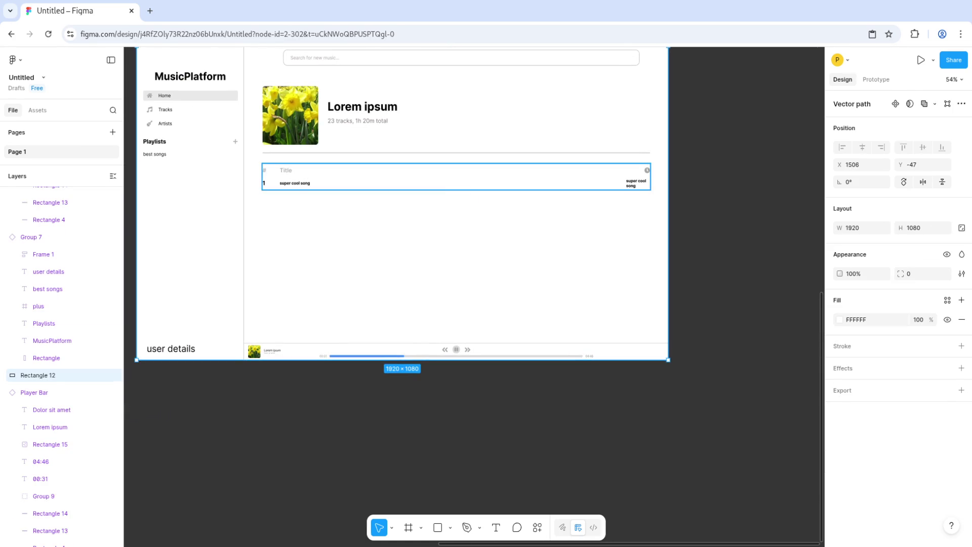
# Step: Shrink the copied title box to a narrow box at the row's right end
pyautogui.doubleClick(295, 183)
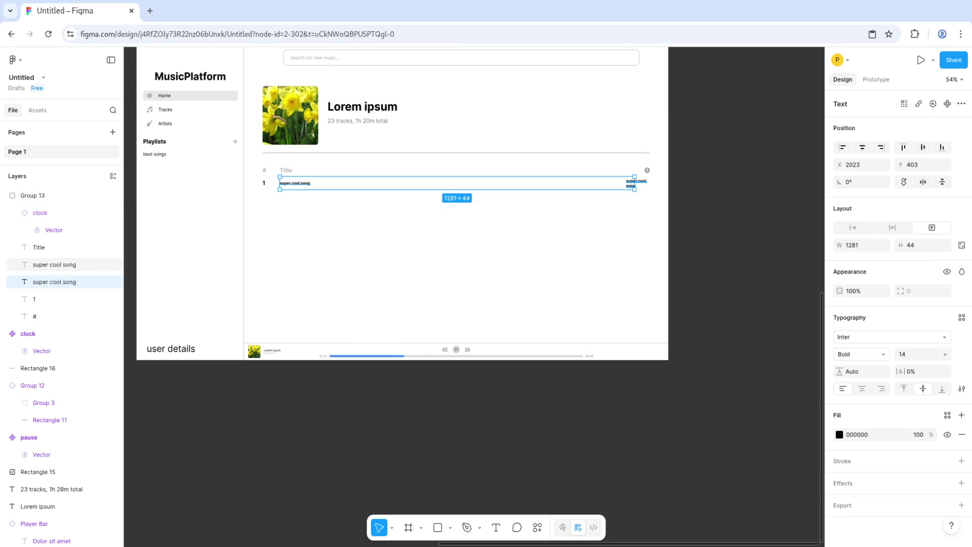
pyautogui.moveTo(634, 183); pyautogui.dragTo(623, 183)
pyautogui.hotkey('shift', '2')
pyautogui.scroll(3, 635, 182)
pyautogui.click(636, 183)
# Step: Replace its text with '04:20' and right-align it as the track duration
pyautogui.doubleClick(636, 182)
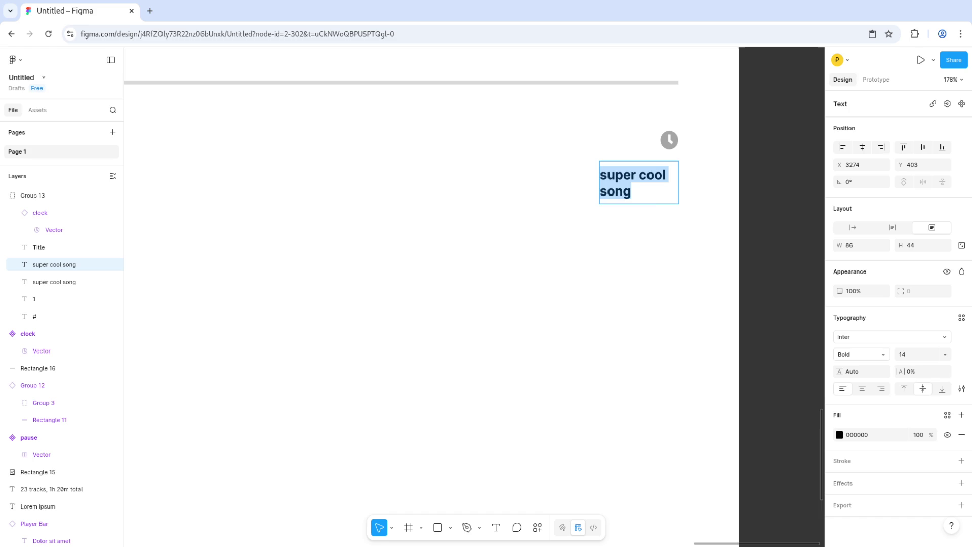
pyautogui.write('00')
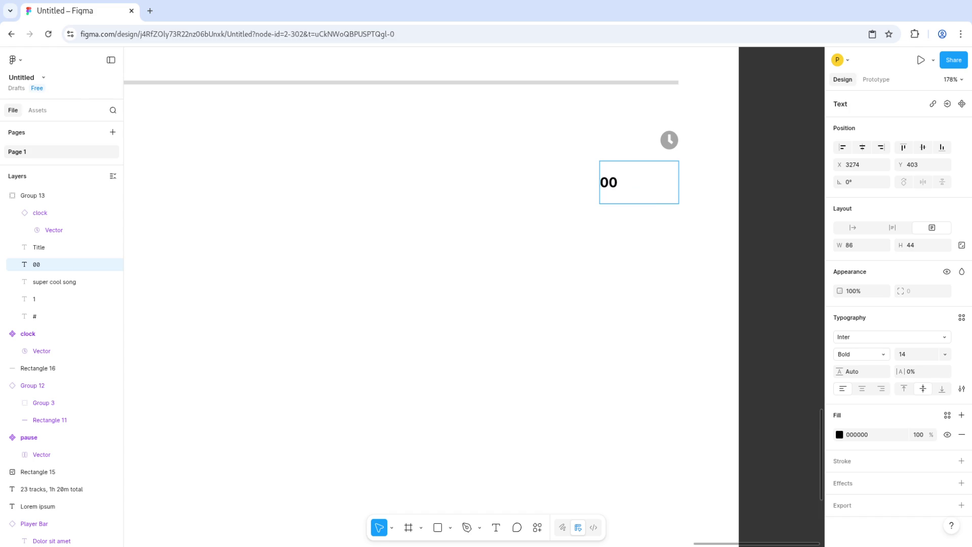
pyautogui.press('BackSpace')
pyautogui.write('4:20')
pyautogui.hotkey('ctrl', 'a')
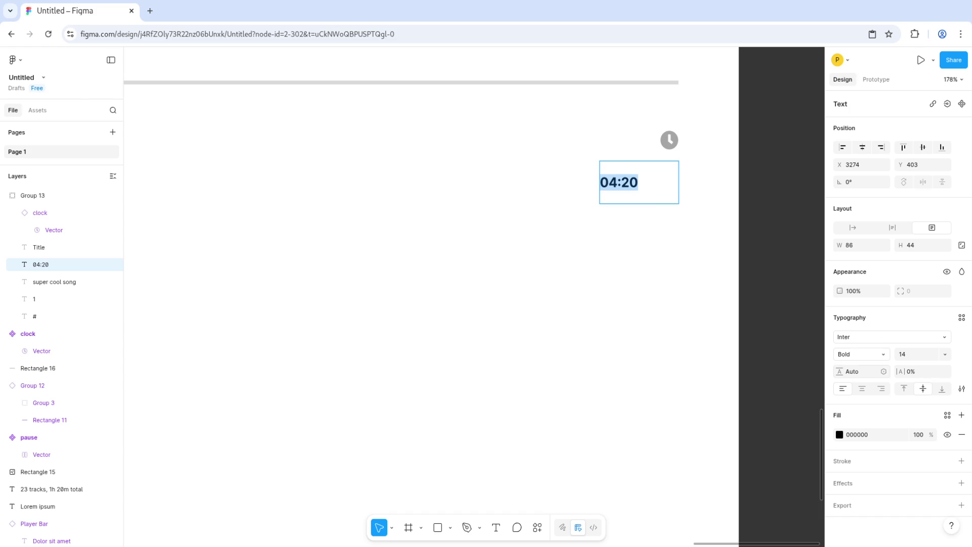
pyautogui.hotkey('ctrl', 'alt', 'r')
pyautogui.press('Escape')
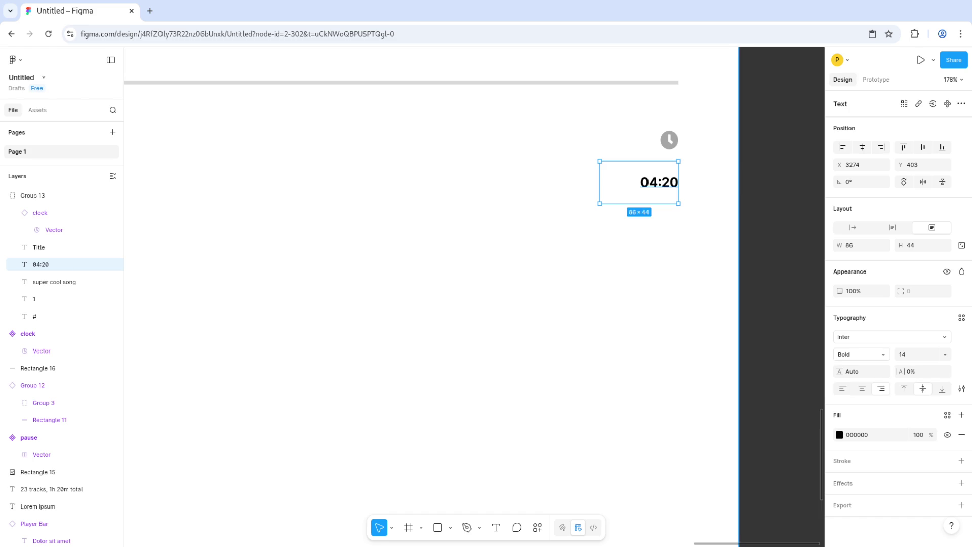
pyautogui.scroll(-5, 502, 172)
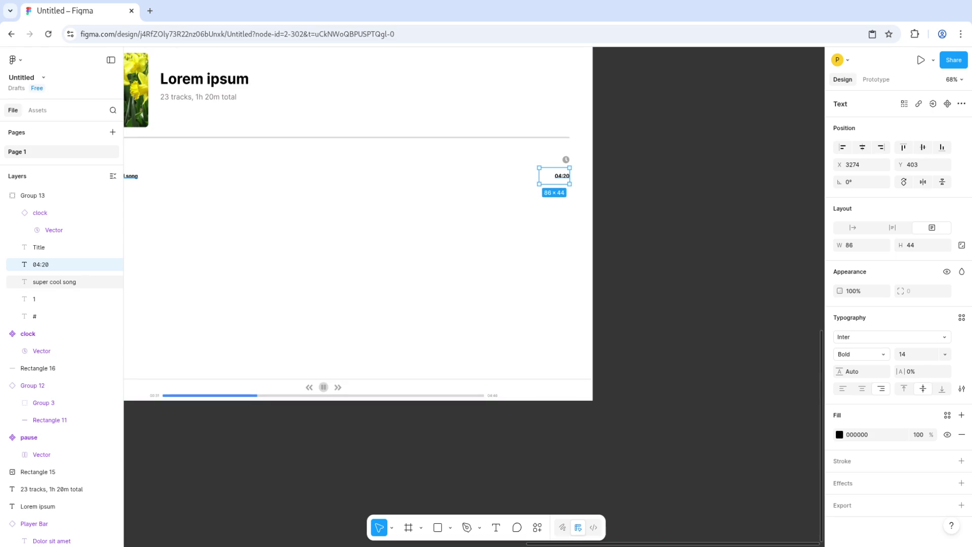
pyautogui.click(54, 281)
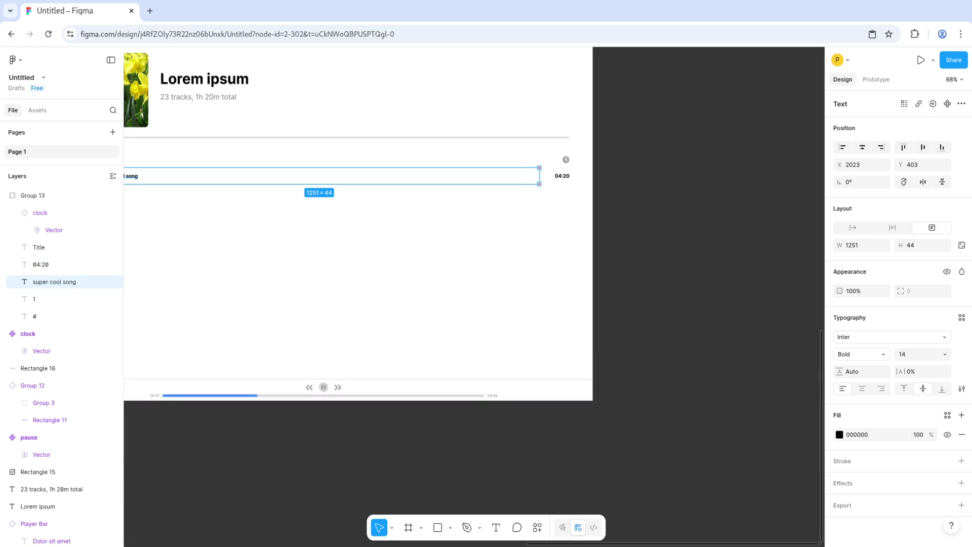
pyautogui.press('Escape')
pyautogui.hscroll(-5, 443, 225)
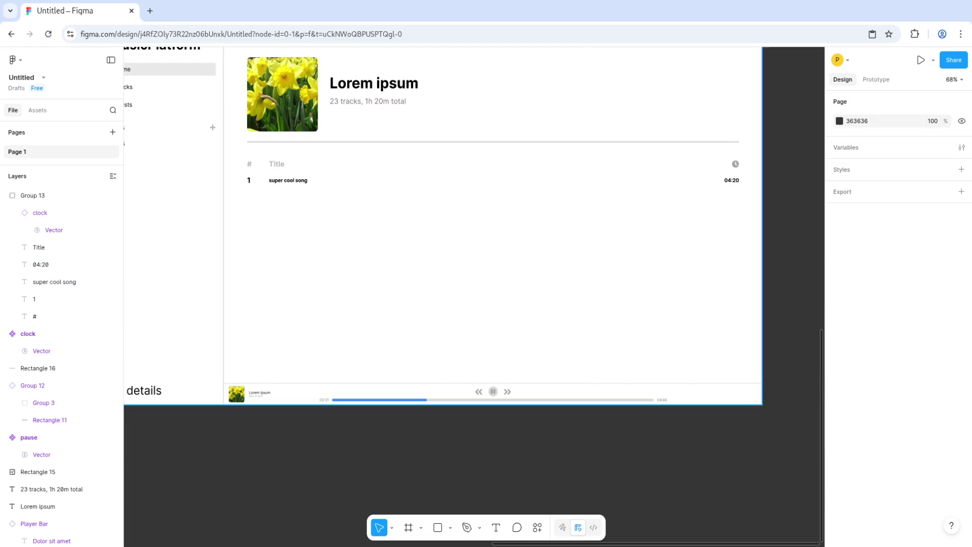
# Step: Set row 1's 04:20 duration, song title and number 1 to Regular weight
pyautogui.click(40, 264)
pyautogui.keyDown('shift'); pyautogui.click(54, 282); pyautogui.keyUp('shift')
pyautogui.keyDown('shift'); pyautogui.click(34, 299); pyautogui.keyUp('shift')
pyautogui.click(861, 371)
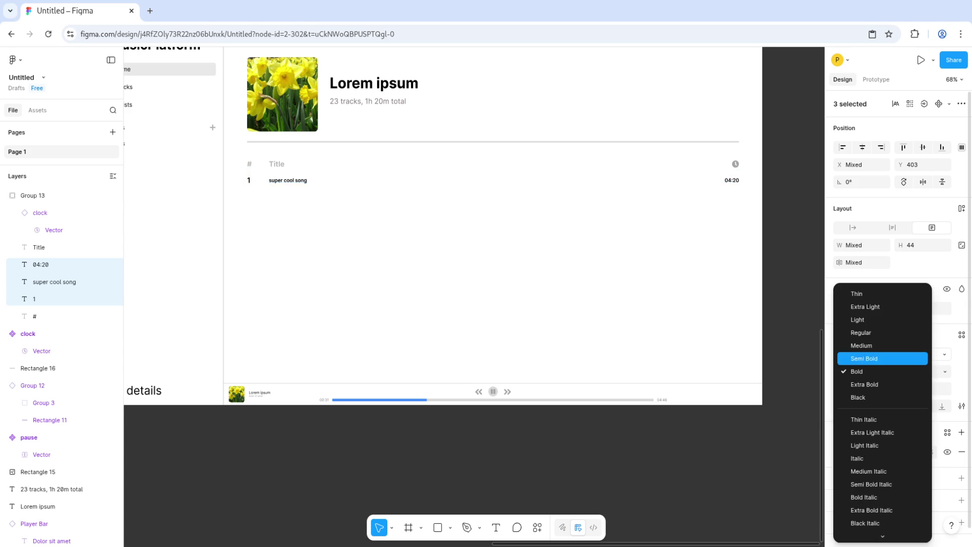
pyautogui.click(860, 332)
# Step: Group row 1's number, title and 04:20 duration, then group that row with the headers
pyautogui.scroll(3, 298, 214)
pyautogui.click(280, 158)
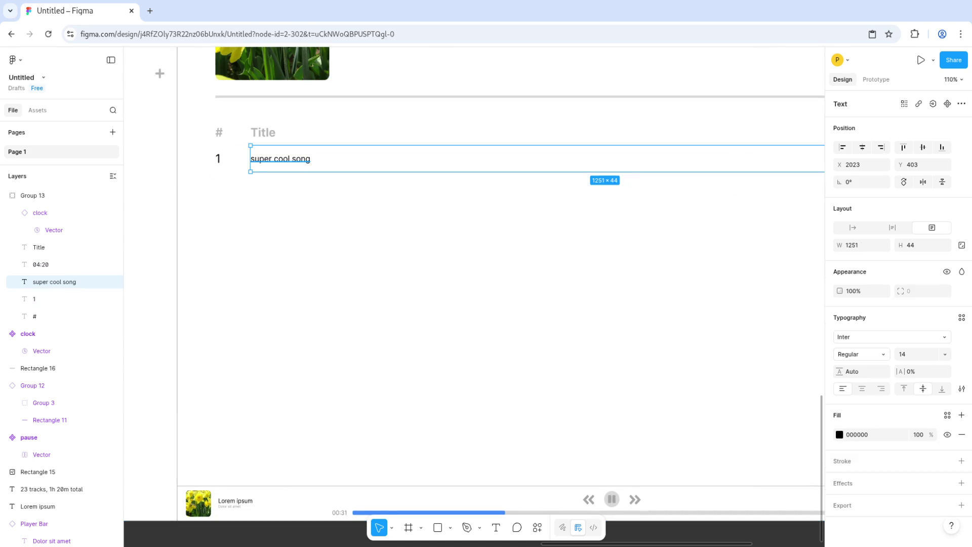
pyautogui.click(34, 299)
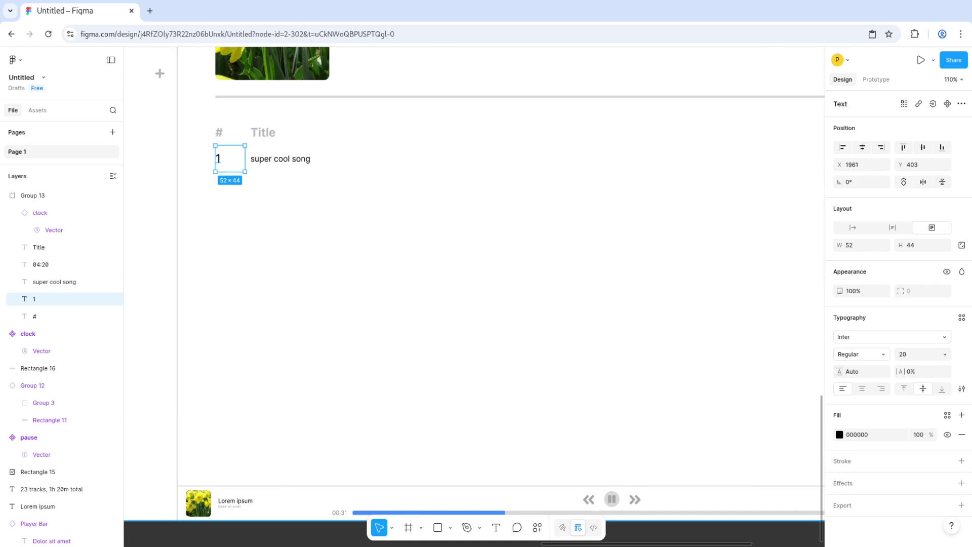
pyautogui.click(506, 213)
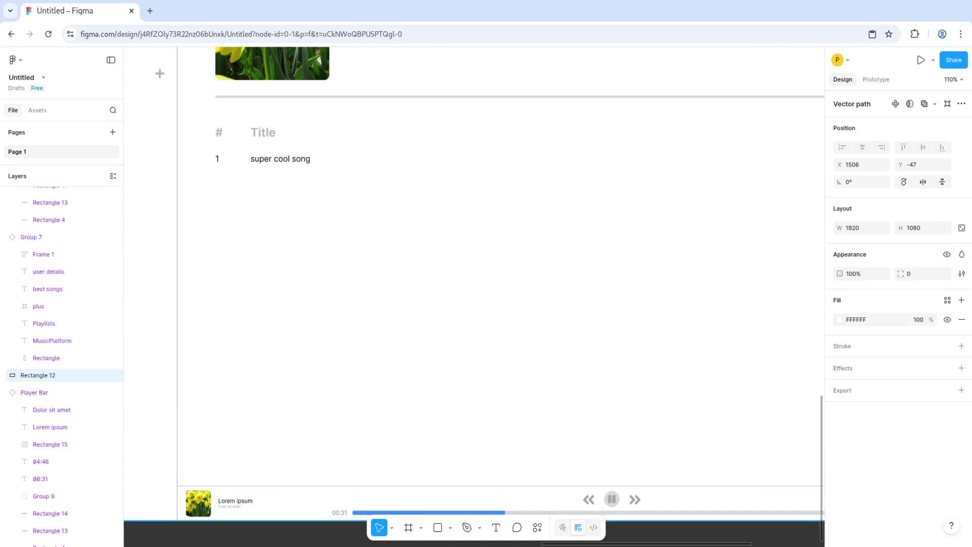
pyautogui.hotkey('shift', '2')
pyautogui.click(363, 208)
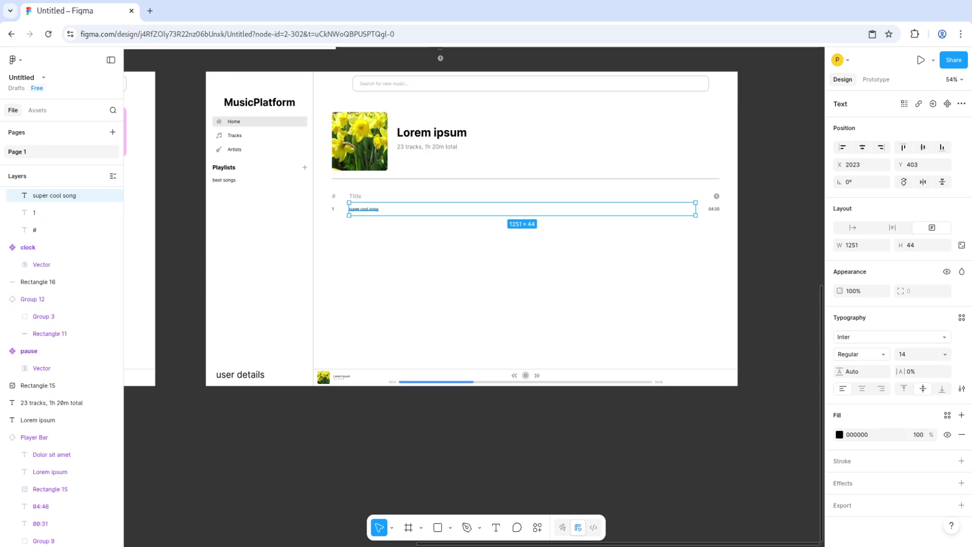
pyautogui.keyDown('shift'); pyautogui.click(33, 213); pyautogui.keyUp('shift')
pyautogui.keyDown('shift'); pyautogui.click(713, 209); pyautogui.keyUp('shift')
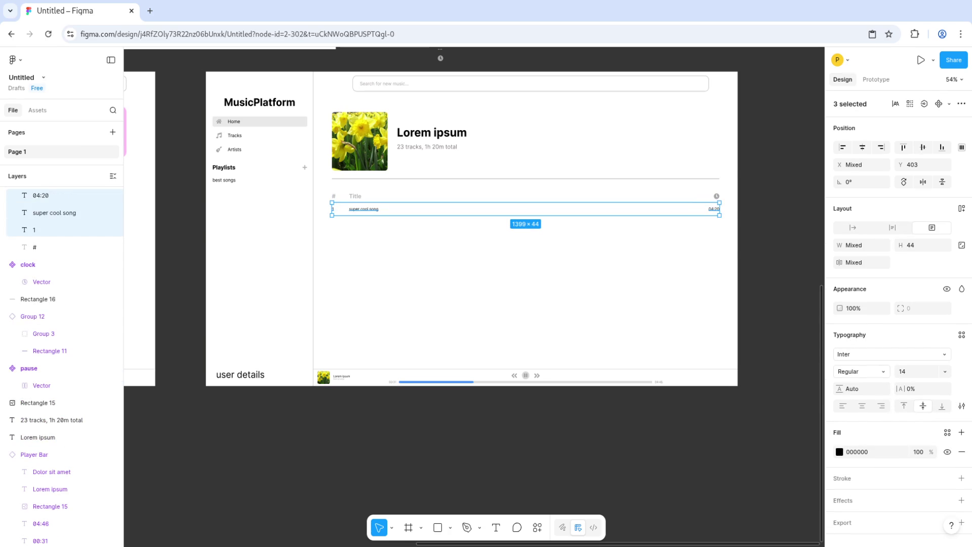
pyautogui.rightClick(716, 171)
pyautogui.click(739, 303)
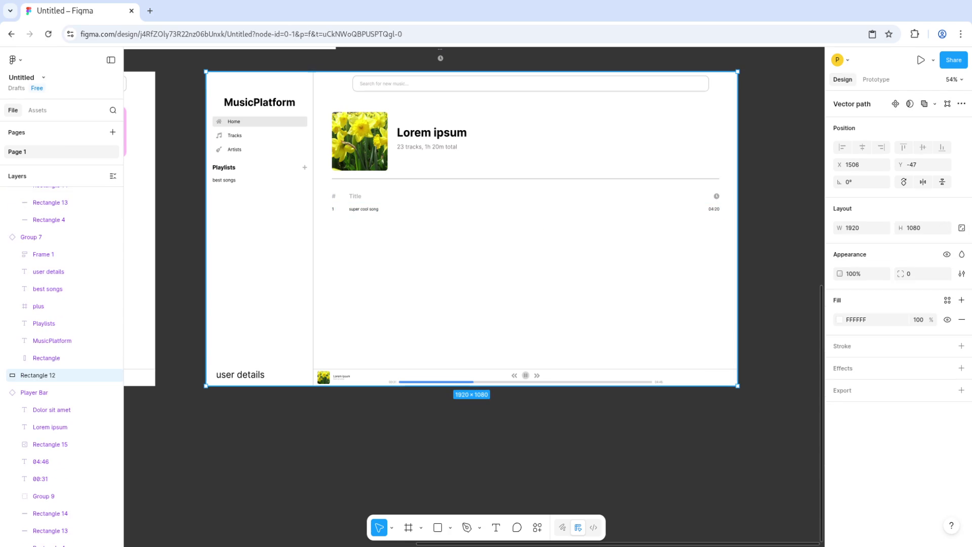
pyautogui.hotkey('ctrl', 'g')
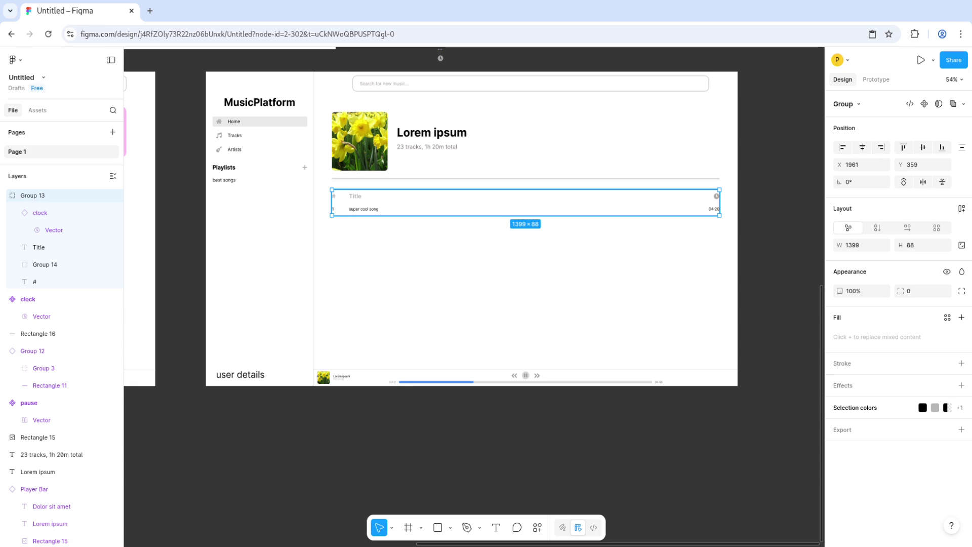
# Step: Select the #, Title and clock header items together
pyautogui.click(39, 247)
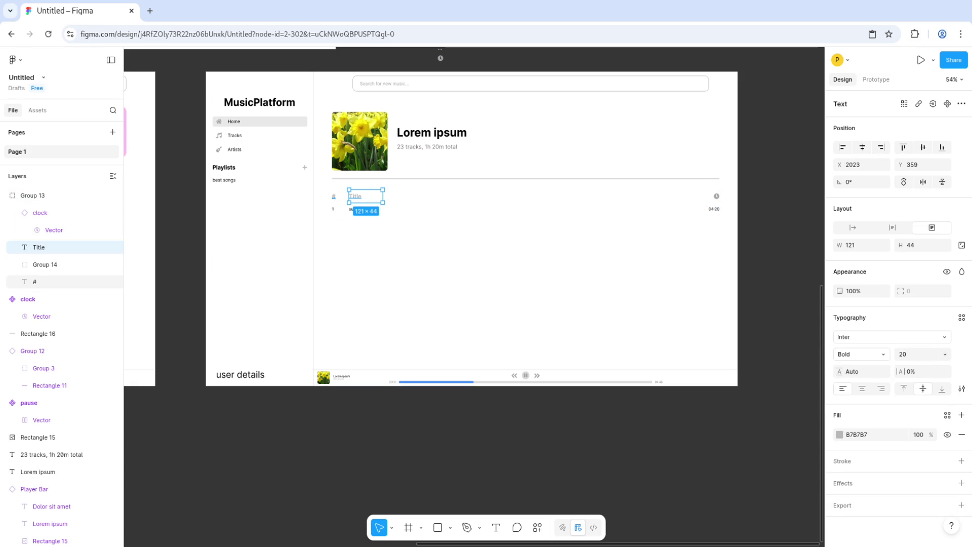
pyautogui.click(35, 281)
pyautogui.keyDown('shift'); pyautogui.click(39, 247); pyautogui.keyUp('shift')
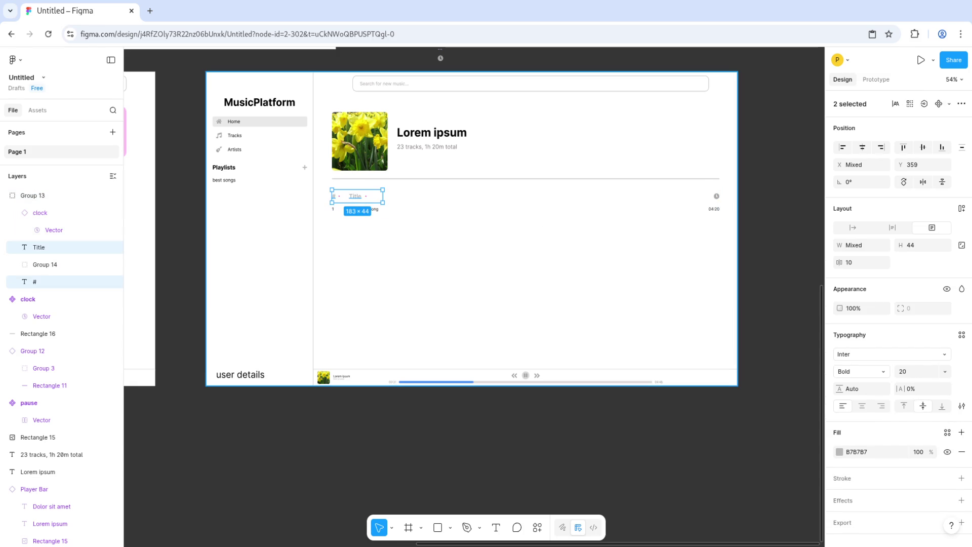
pyautogui.keyDown('shift'); pyautogui.click(40, 213); pyautogui.keyUp('shift')
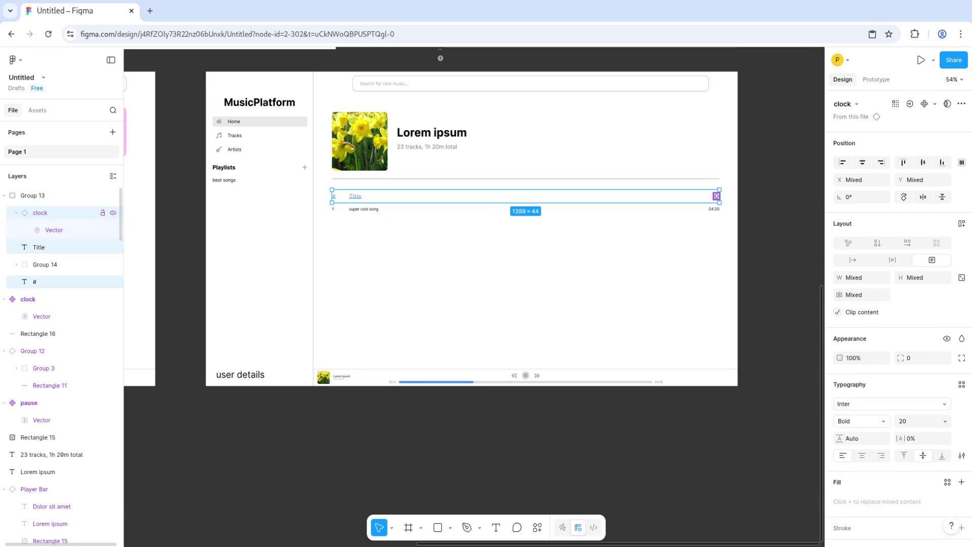
# Step: Group the #, Title and clock headers and stack the list vertically with auto layout
pyautogui.rightClick(48, 247)
pyautogui.click(76, 264)
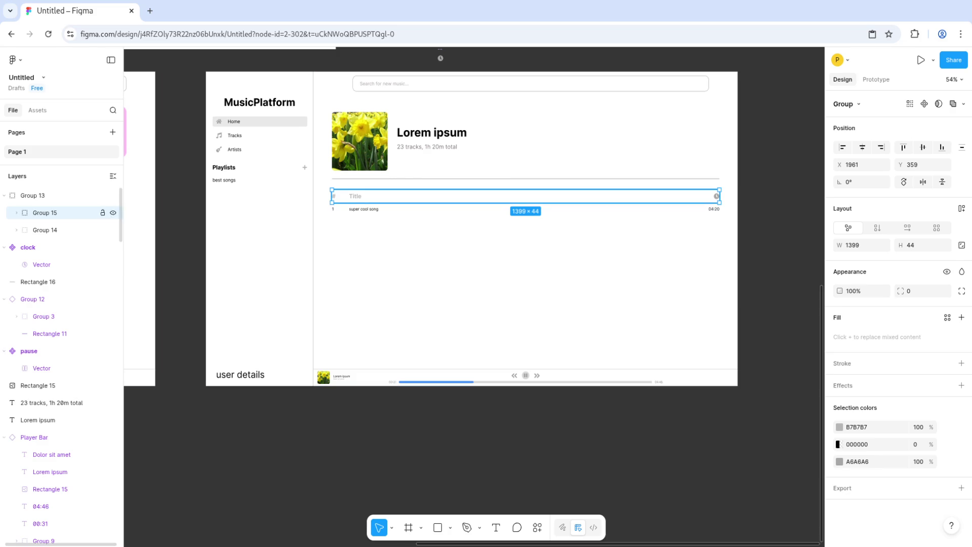
pyautogui.hotkey('shift', 'Return')
pyautogui.hotkey('shift', 'a')
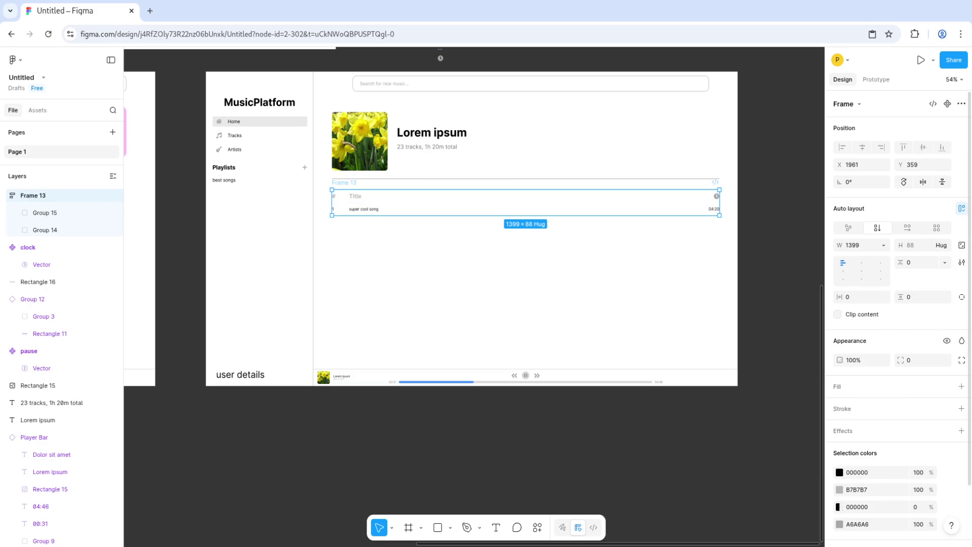
# Step: Make the first song row a component and duplicate it into eleven identical rows
pyautogui.click(45, 230)
pyautogui.hotkey('ctrl', 'd')
pyautogui.hotkey('ctrl', 'd')
pyautogui.hotkey('ctrl', 'd')
pyautogui.hotkey('ctrl', 'd')
pyautogui.hotkey('ctrl', 'd')
pyautogui.hotkey('ctrl', 'd')
pyautogui.hotkey('ctrl', 'd')
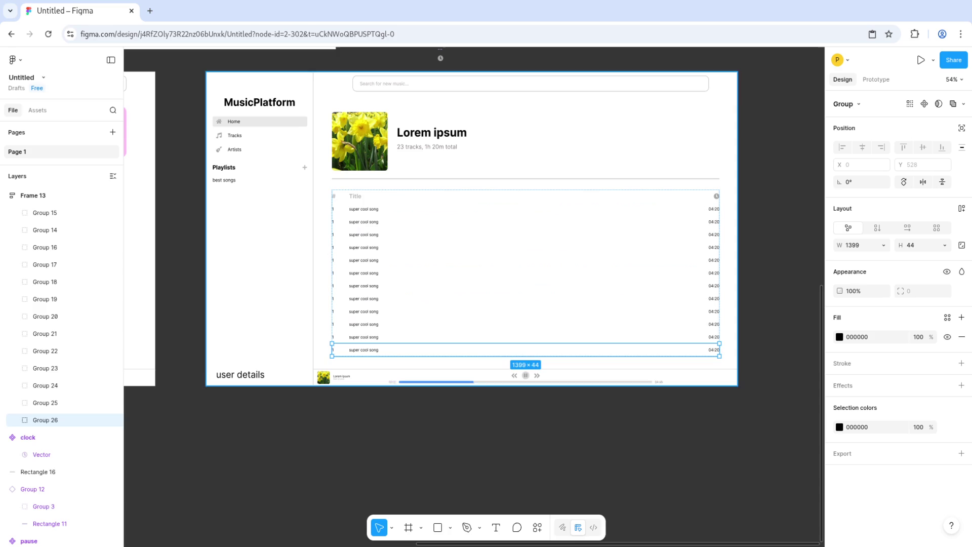
pyautogui.hotkey('ctrl', 'z')
pyautogui.hotkey('ctrl', 'z')
pyautogui.hotkey('ctrl', 'z')
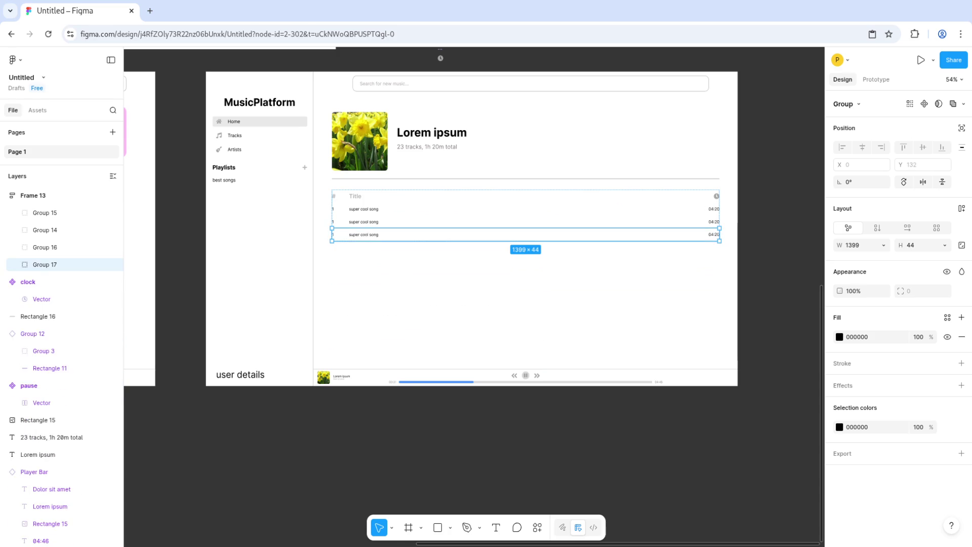
pyautogui.hotkey('ctrl', 'z')
pyautogui.hotkey('ctrl', 'z')
pyautogui.hotkey('ctrl', 'z')
pyautogui.hotkey('ctrl', 'z')
pyautogui.hotkey('ctrl', 'z')
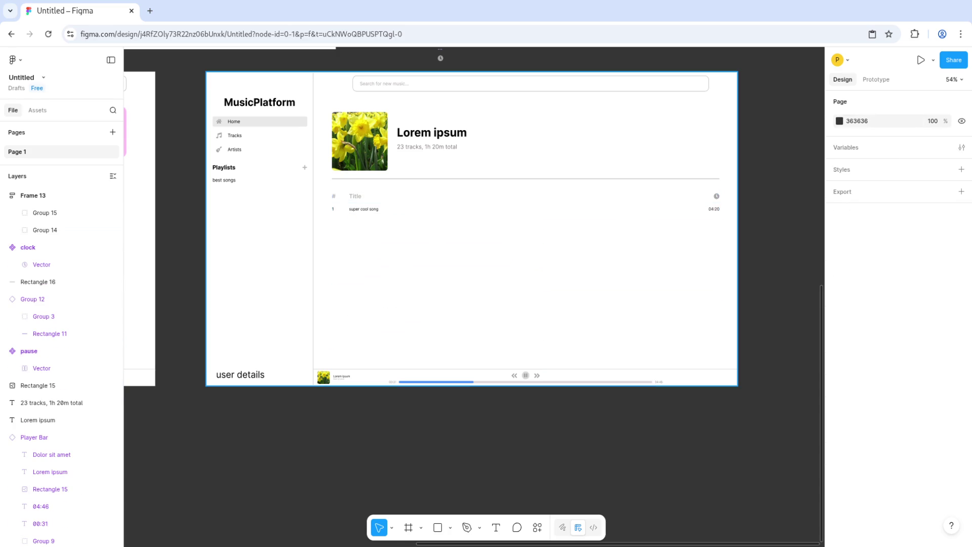
pyautogui.rightClick(41, 230)
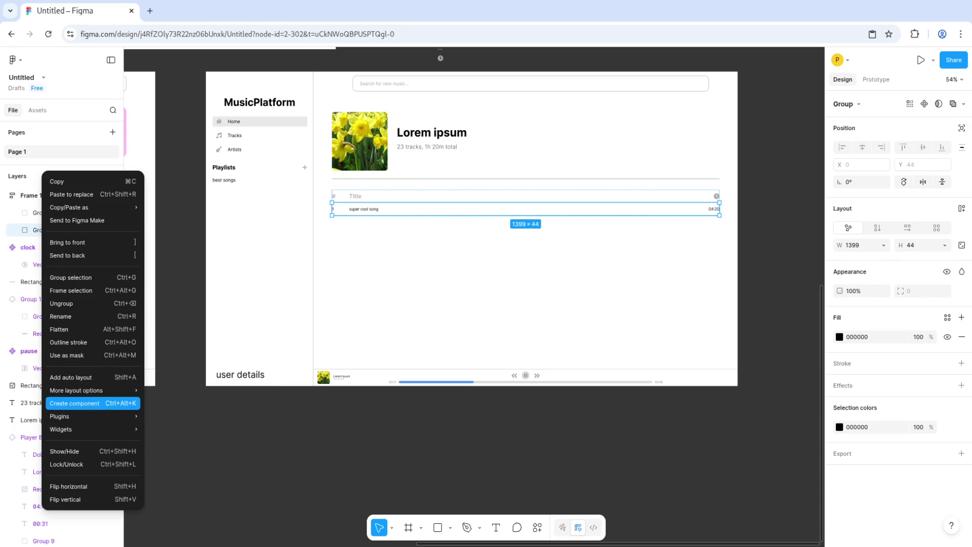
pyautogui.click(76, 402)
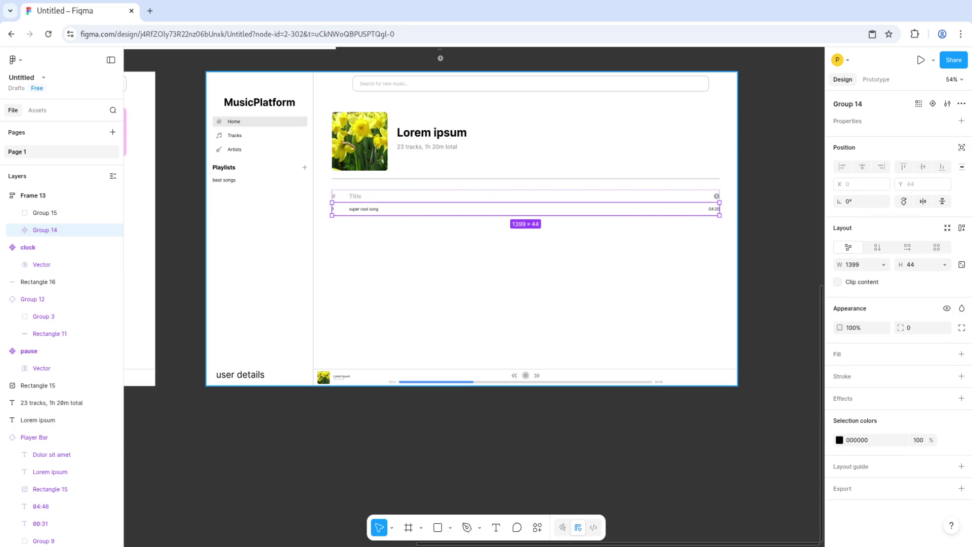
pyautogui.hotkey('ctrl', 'd')
pyautogui.hotkey('ctrl', 'd')
pyautogui.hotkey('ctrl', 'd')
pyautogui.hotkey('ctrl', 'd')
pyautogui.hotkey('ctrl', 'd')
pyautogui.hotkey('ctrl', 'd')
pyautogui.press('Escape')
pyautogui.press('Escape')
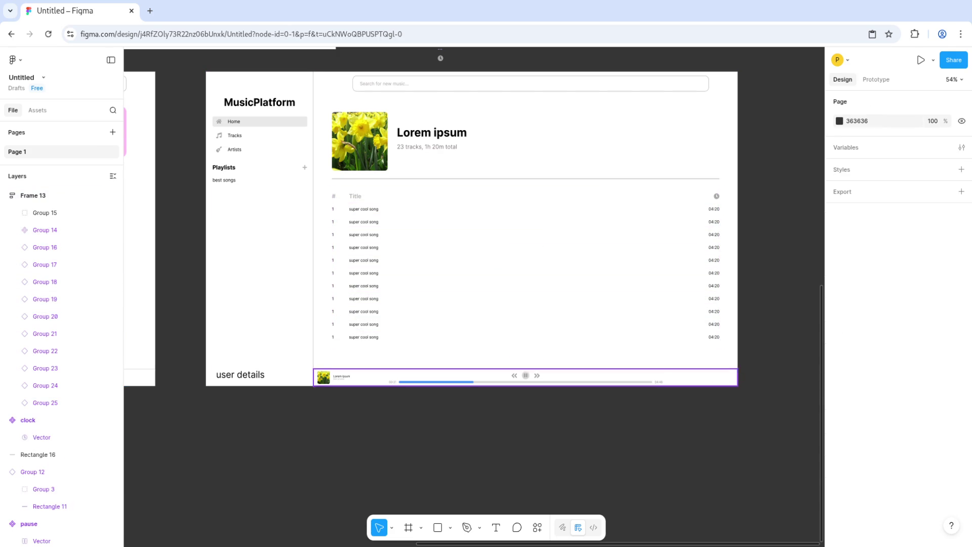
# Step: Renumber track rows 2 through 6
pyautogui.scroll(5, 400, 338)
pyautogui.doubleClick(291, 150)
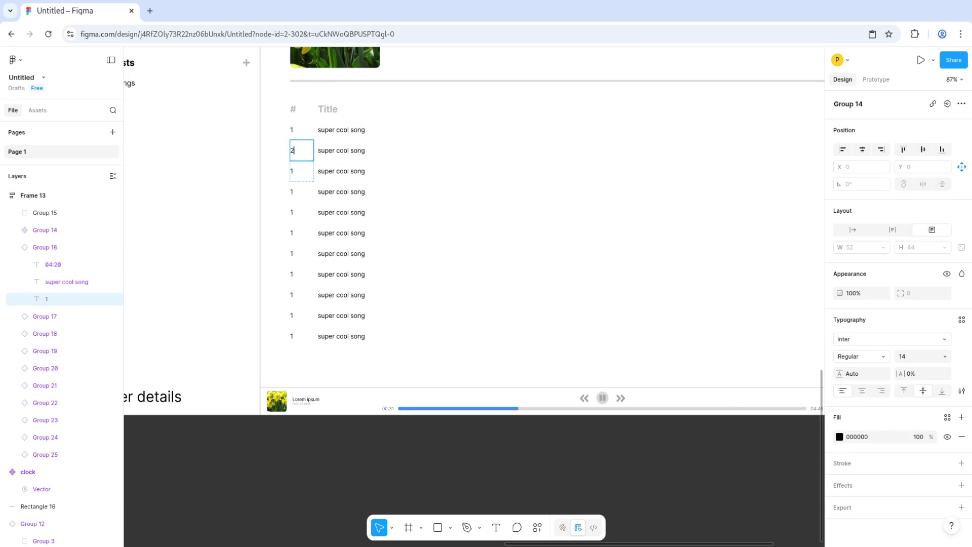
pyautogui.write('2')
pyautogui.doubleClick(291, 171)
pyautogui.write('3')
pyautogui.doubleClick(292, 192)
pyautogui.write('4')
pyautogui.doubleClick(292, 212)
pyautogui.write('5')
pyautogui.doubleClick(291, 233)
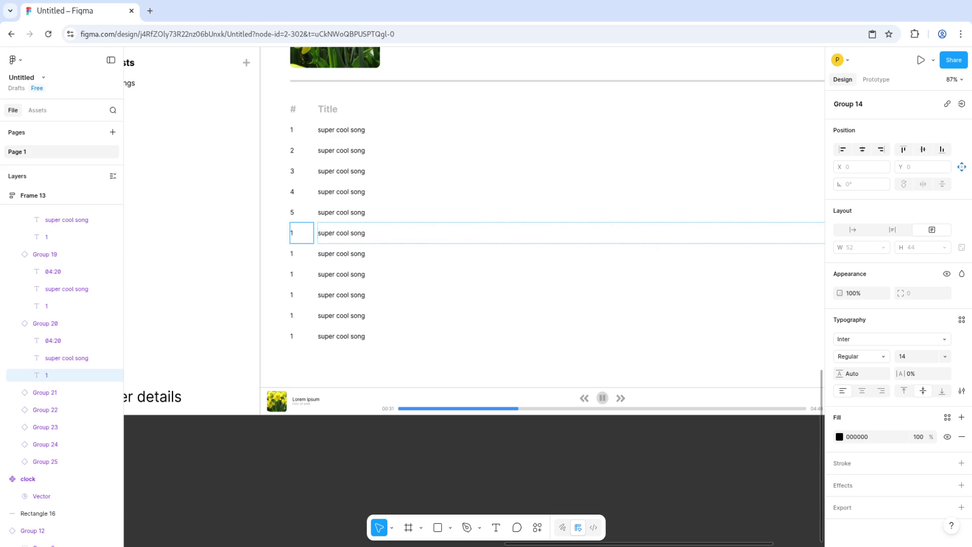
pyautogui.write('6')
# Step: Renumber track rows 7, 8, 9, 10 and 11
pyautogui.hscroll(3, 506, 228)
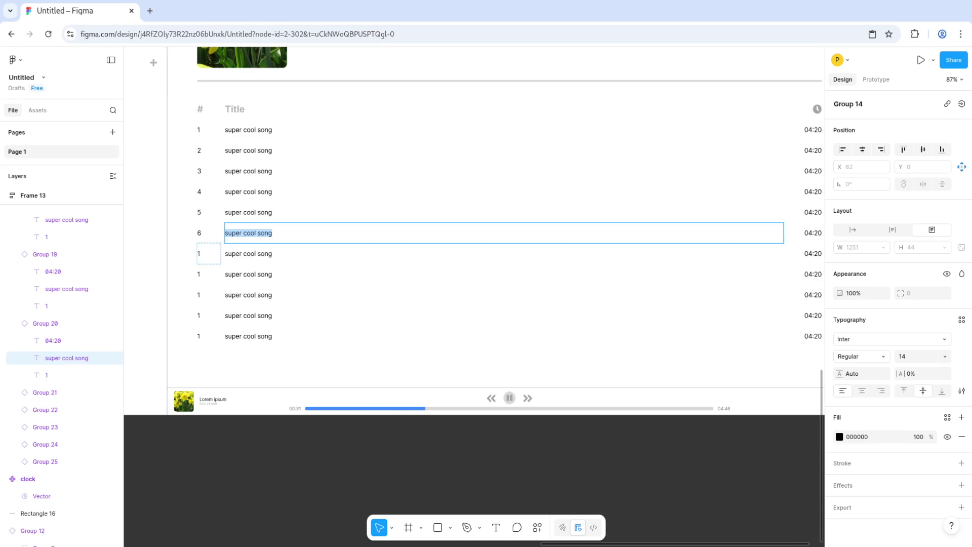
pyautogui.doubleClick(199, 253)
pyautogui.write('7')
pyautogui.doubleClick(198, 274)
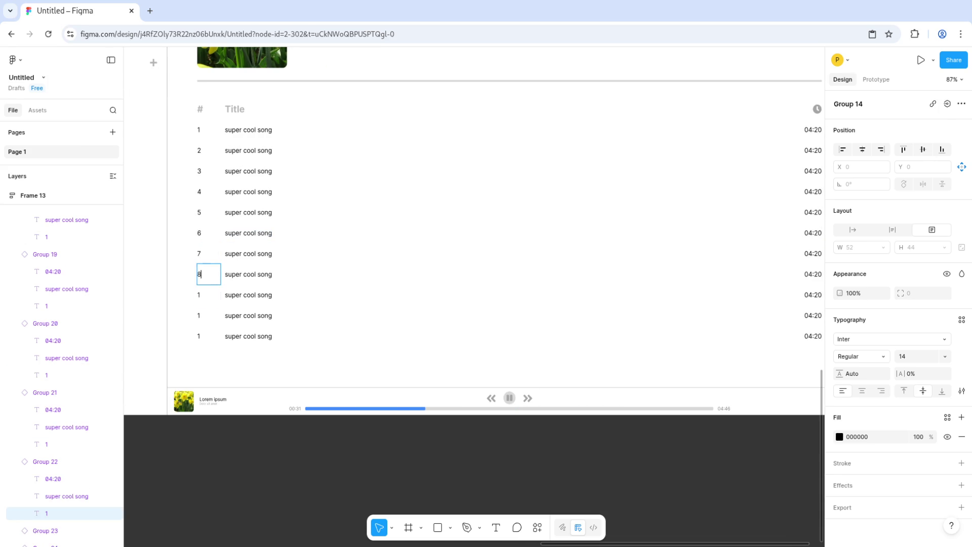
pyautogui.write('8')
pyautogui.doubleClick(198, 294)
pyautogui.write('9')
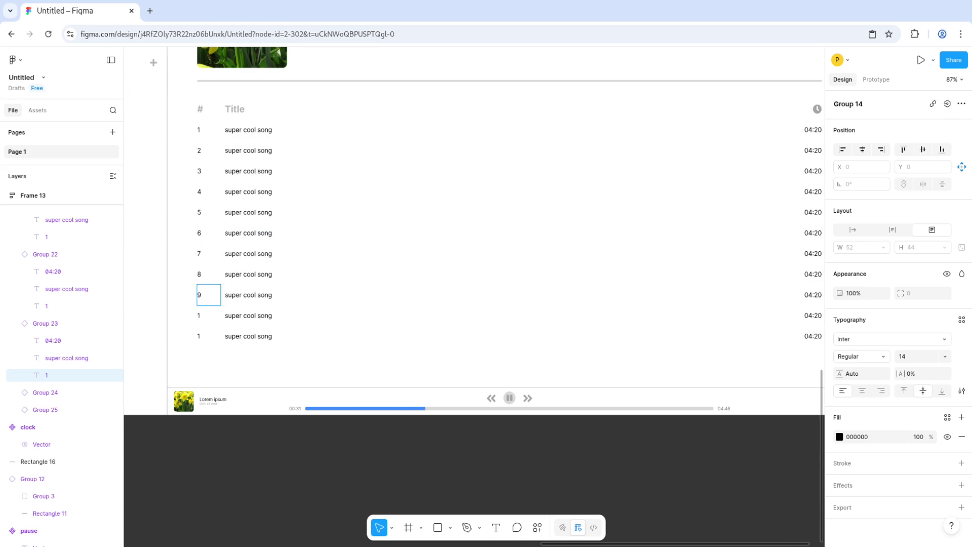
pyautogui.doubleClick(198, 315)
pyautogui.write('10')
pyautogui.doubleClick(199, 336)
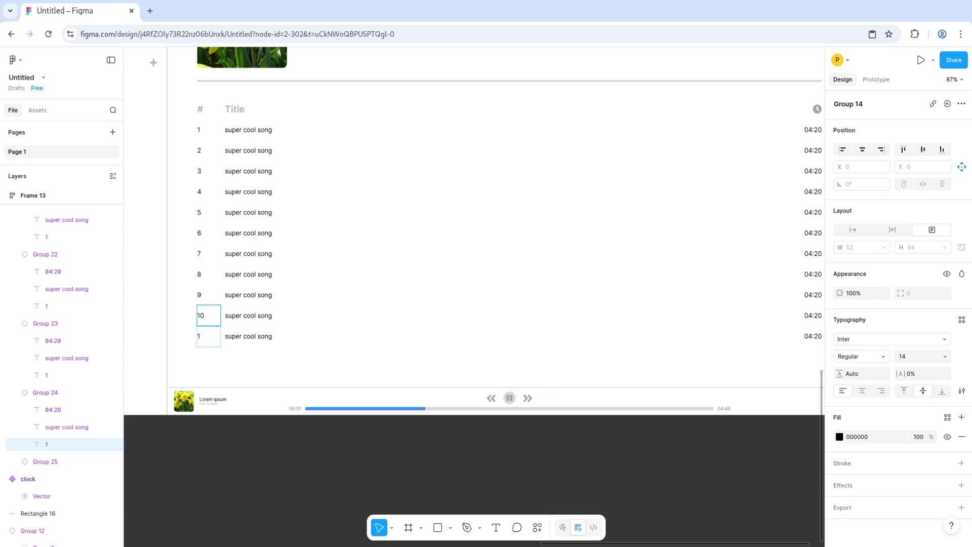
pyautogui.write('11')
# Step: Change the playlist subtitle's track count to 11
pyautogui.scroll(2, 494, 253)
pyautogui.scroll(-2, 494, 253)
pyautogui.scroll(1, 494, 253)
pyautogui.doubleClick(350, 94)
pyautogui.click(311, 95)
pyautogui.press('BackSpace')
pyautogui.press('BackSpace')
pyautogui.write('11')
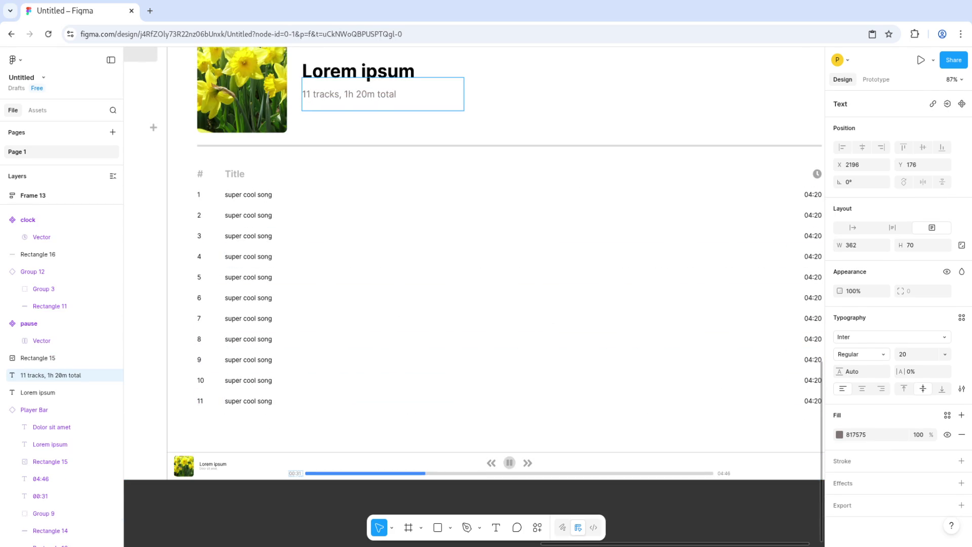
pyautogui.press('Escape')
pyautogui.press('Escape')
pyautogui.keyDown('ctrl'); pyautogui.scroll(-3, 385, 298); pyautogui.keyUp('ctrl')
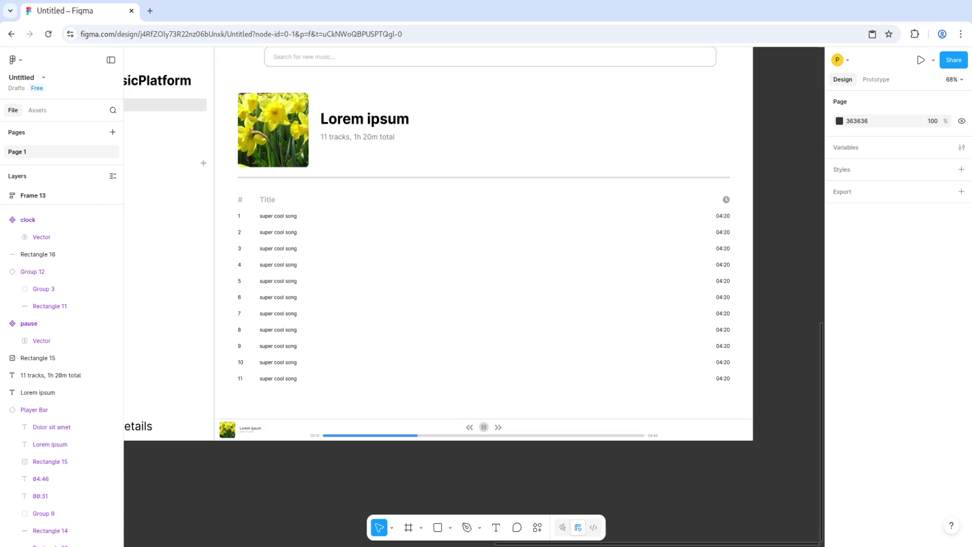
pyautogui.scroll(2, 473, 263)
pyautogui.hscroll(3, 442, 278)
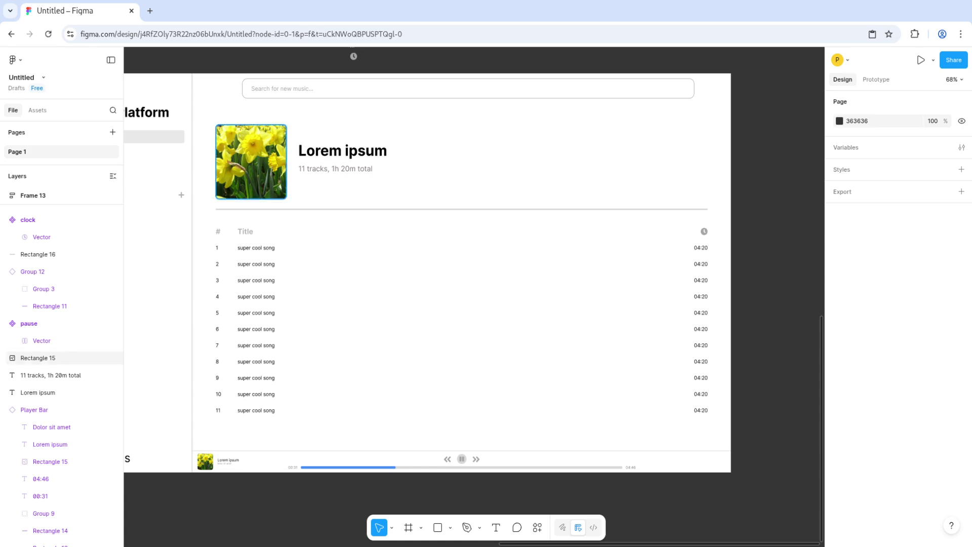
# Step: Change row 2's title text to 'Lorem ipsum'
pyautogui.click(461, 263)
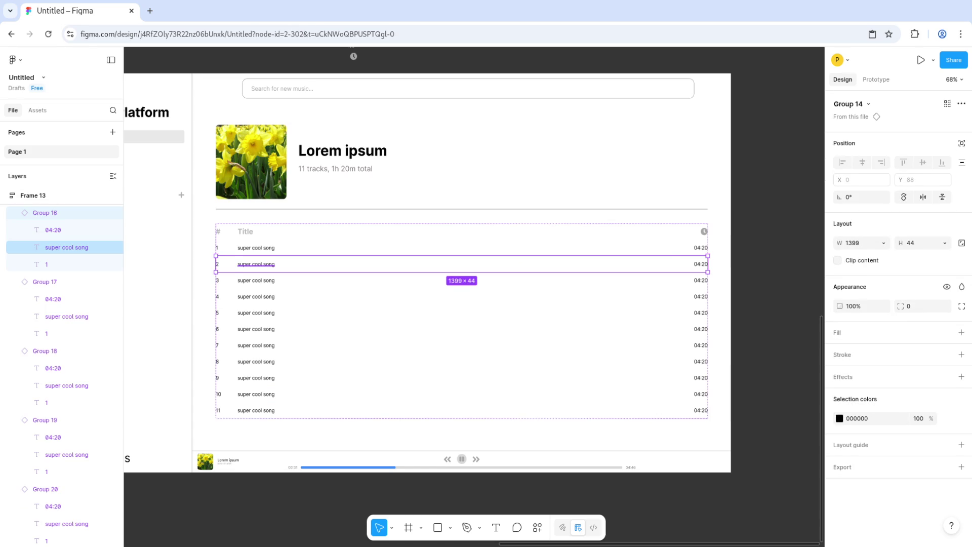
pyautogui.doubleClick(255, 264)
pyautogui.write('Lorem ipsum')
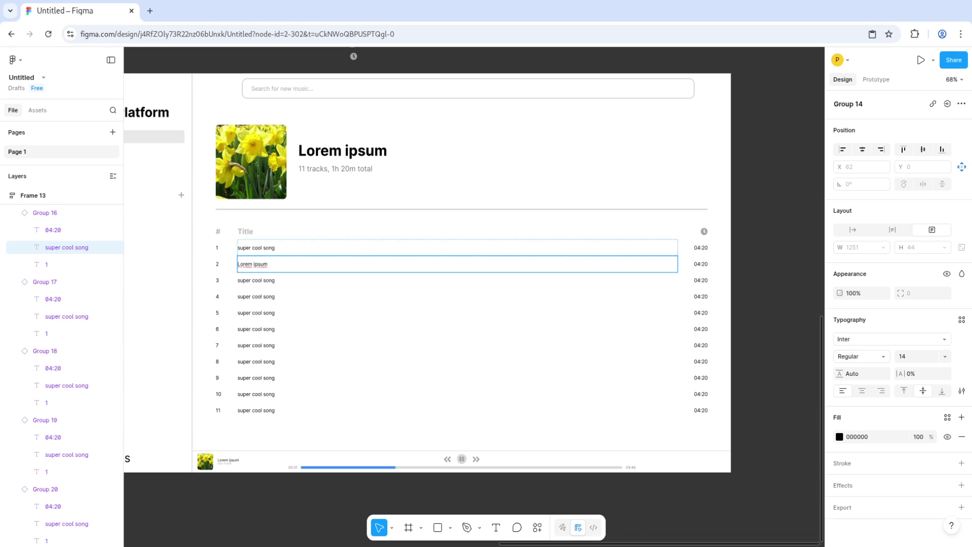
pyautogui.press('Escape')
pyautogui.press('Escape')
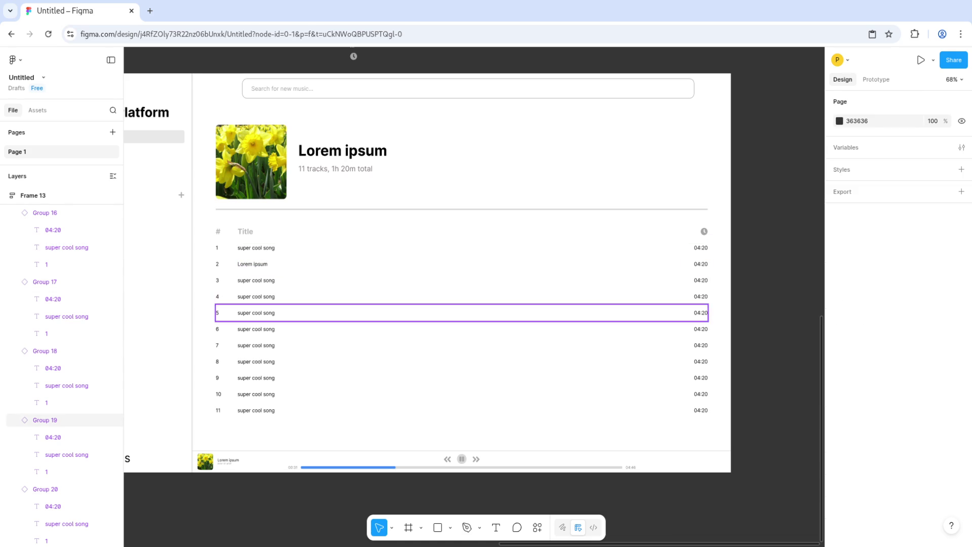
pyautogui.click(252, 264)
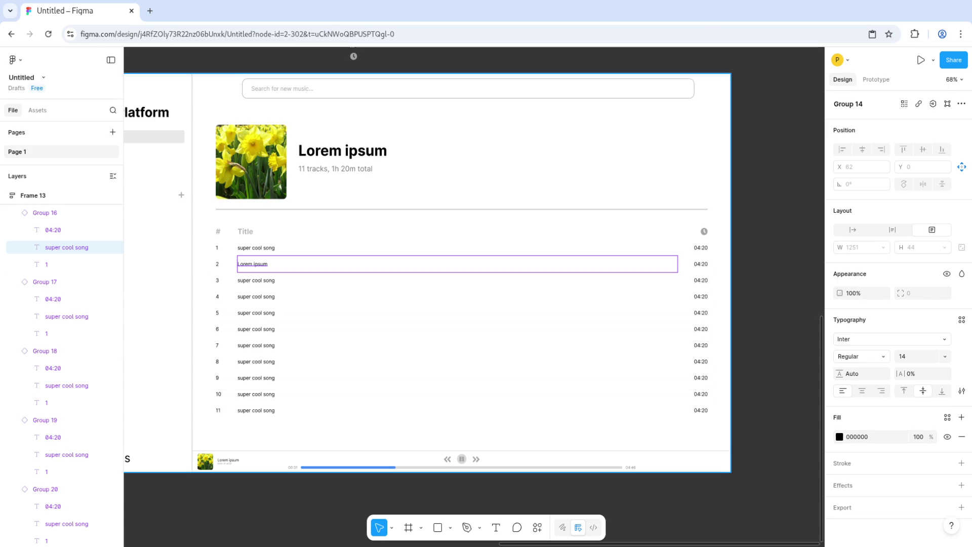
# Step: Check the progress bar's blue fill value and trial 408CFD on a track row
pyautogui.click(348, 466)
pyautogui.click(870, 321)
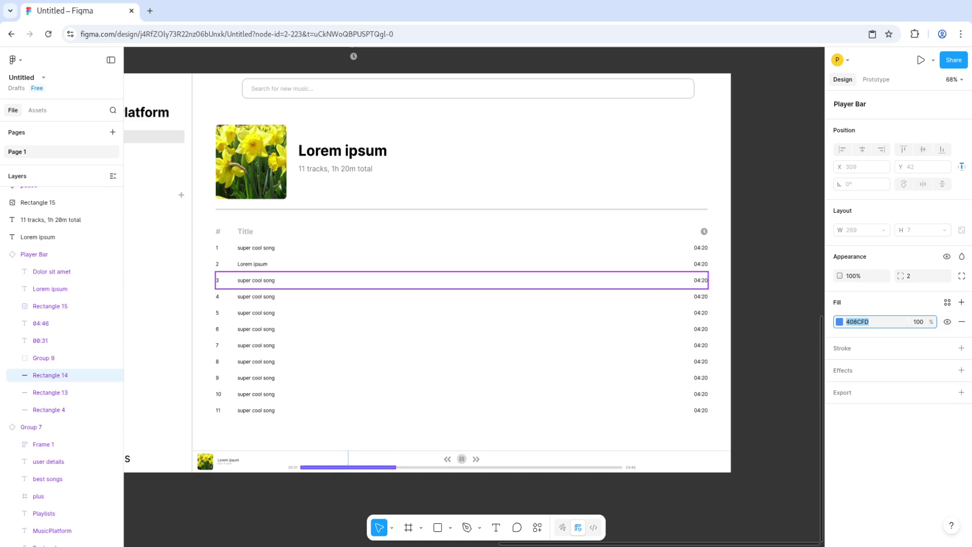
pyautogui.click(354, 247)
pyautogui.click(870, 440)
pyautogui.write('408CFD')
pyautogui.press('Escape')
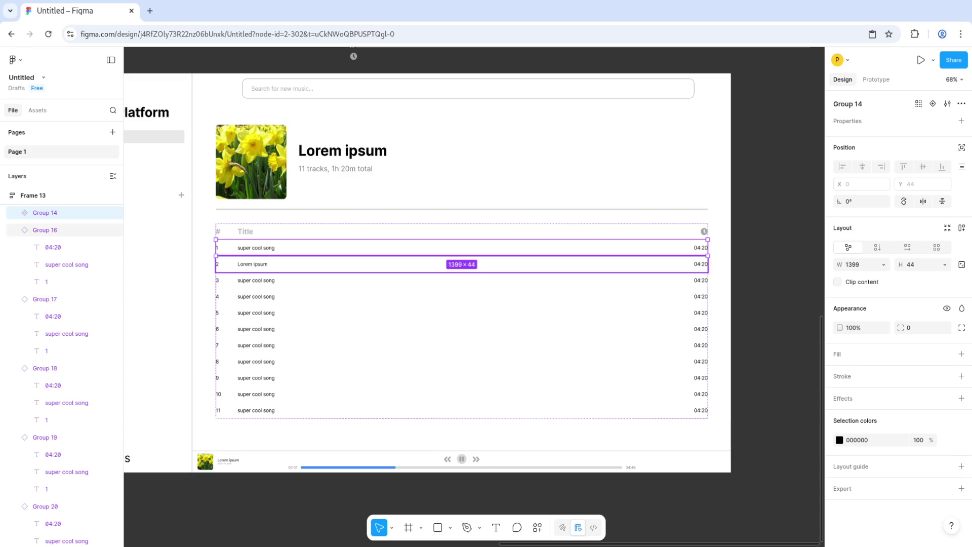
# Step: Set row 2's title fill to blue 408CFD
pyautogui.click(354, 264)
pyautogui.click(66, 264)
pyautogui.click(871, 436)
pyautogui.write('408CFD')
pyautogui.press('Return')
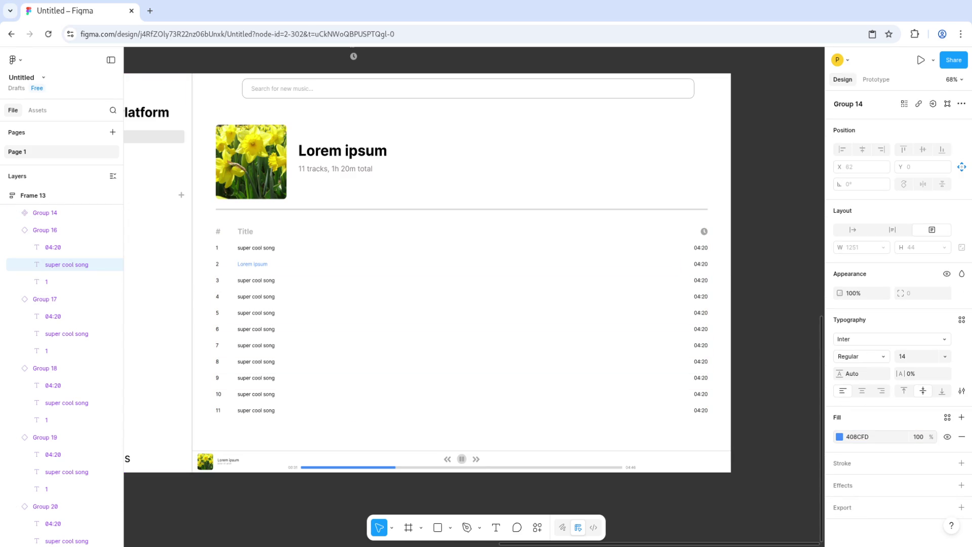
# Step: Save the 408CFD blue as a library colour variable named Color
pyautogui.click(838, 436)
pyautogui.click(753, 259)
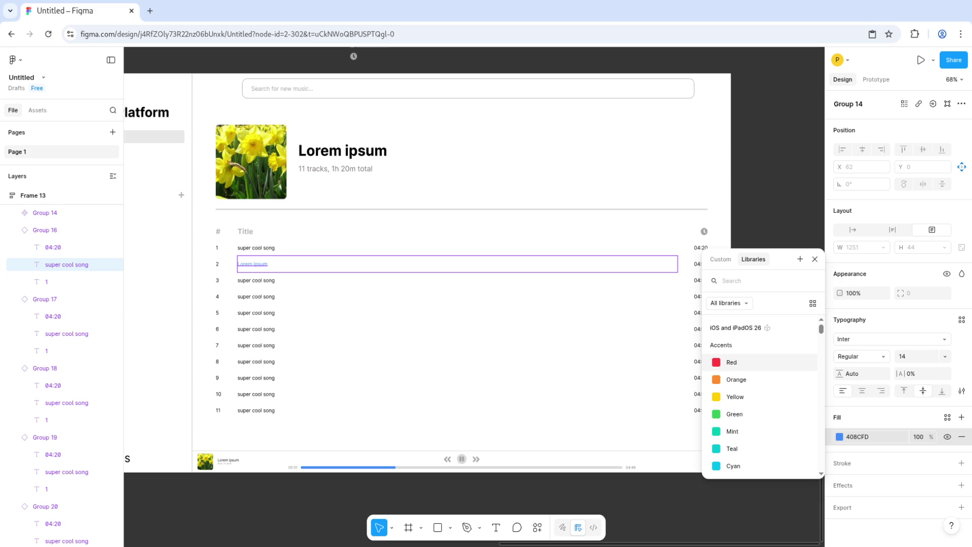
pyautogui.click(800, 258)
pyautogui.click(668, 325)
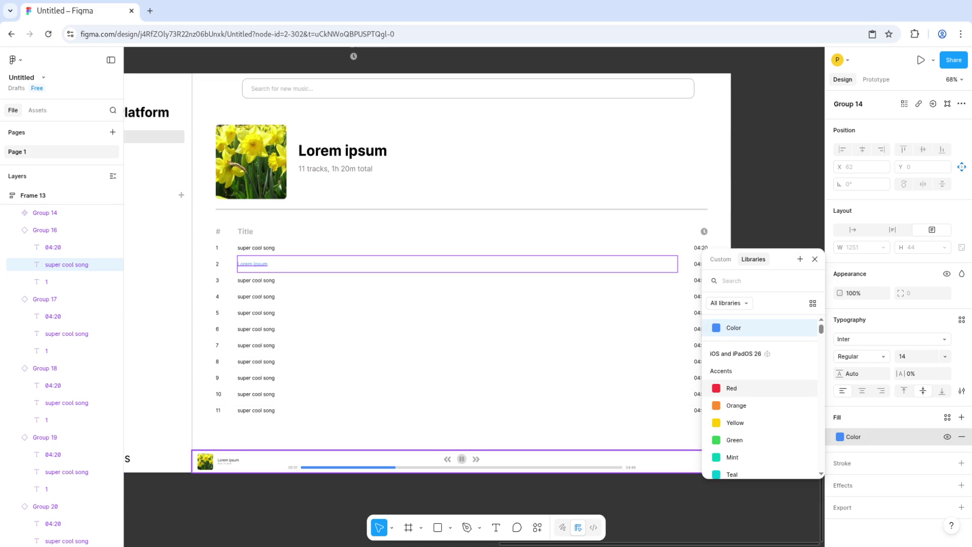
pyautogui.click(658, 462)
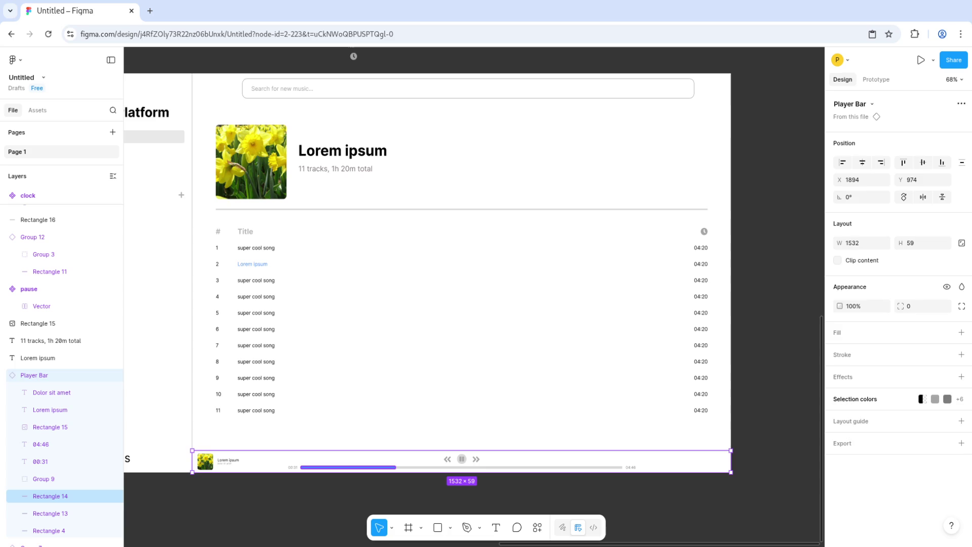
# Step: Check the progress bar's fill against the library colours
pyautogui.click(50, 495)
pyautogui.click(857, 321)
pyautogui.click(839, 322)
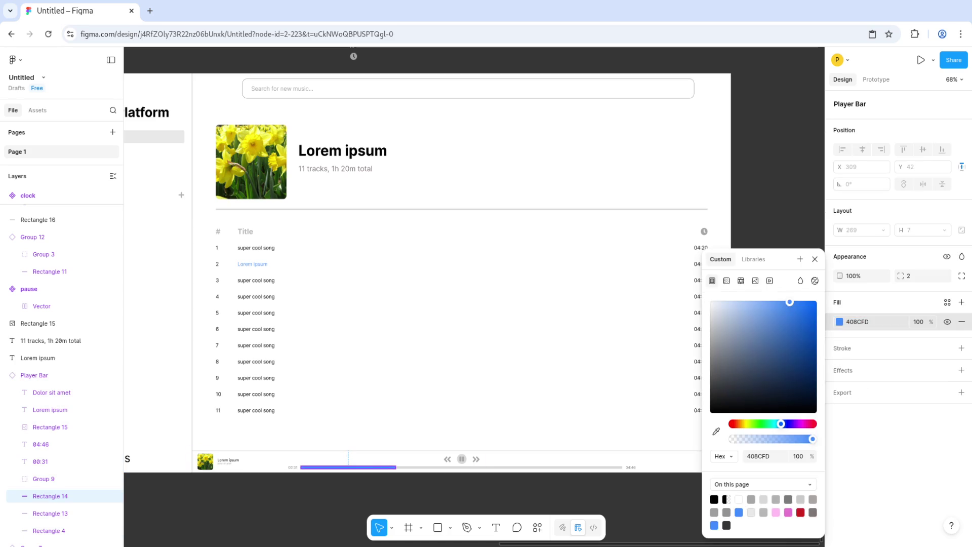
pyautogui.click(753, 258)
pyautogui.press('Escape')
pyautogui.press('Escape')
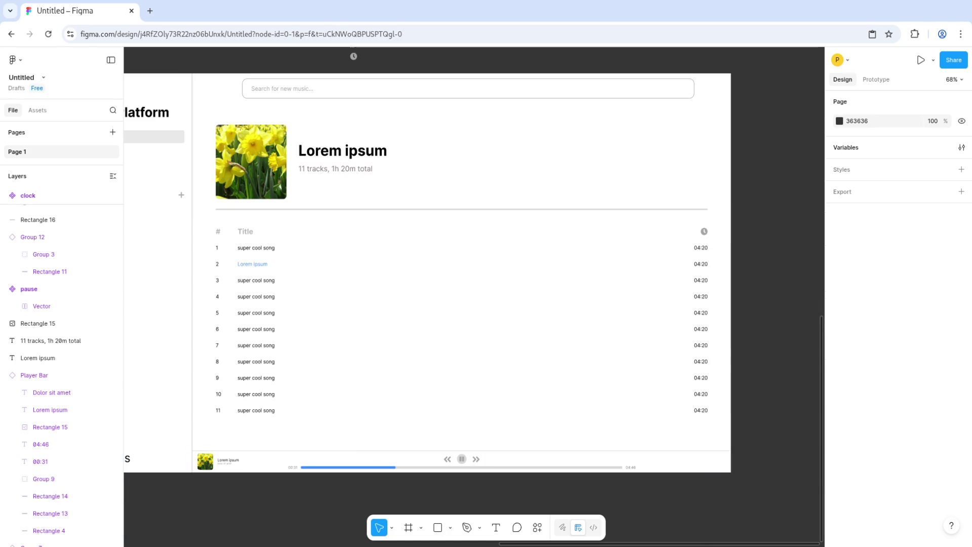
pyautogui.click(461, 458)
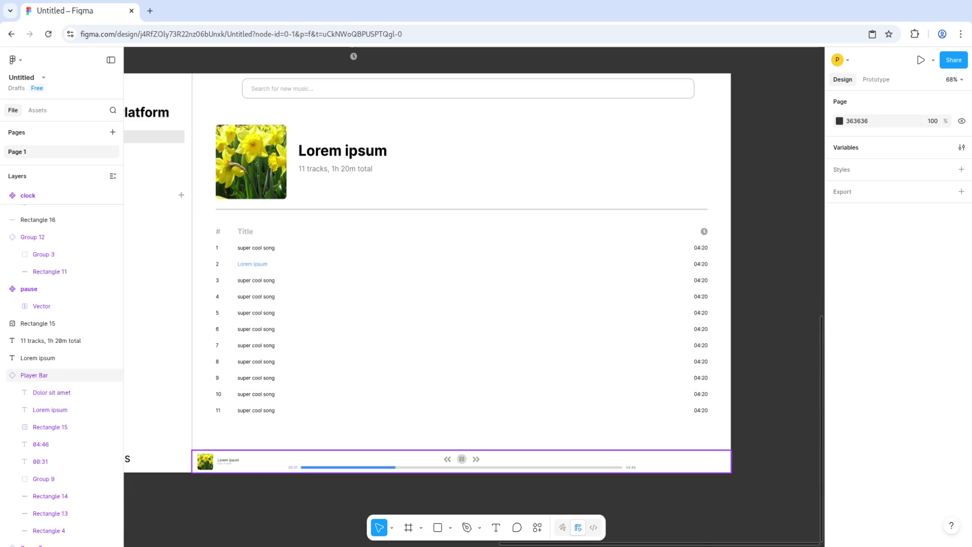
# Step: Fill the pause button's circle with the blue Color variable
pyautogui.scroll(5, 461, 458)
pyautogui.doubleClick(457, 450)
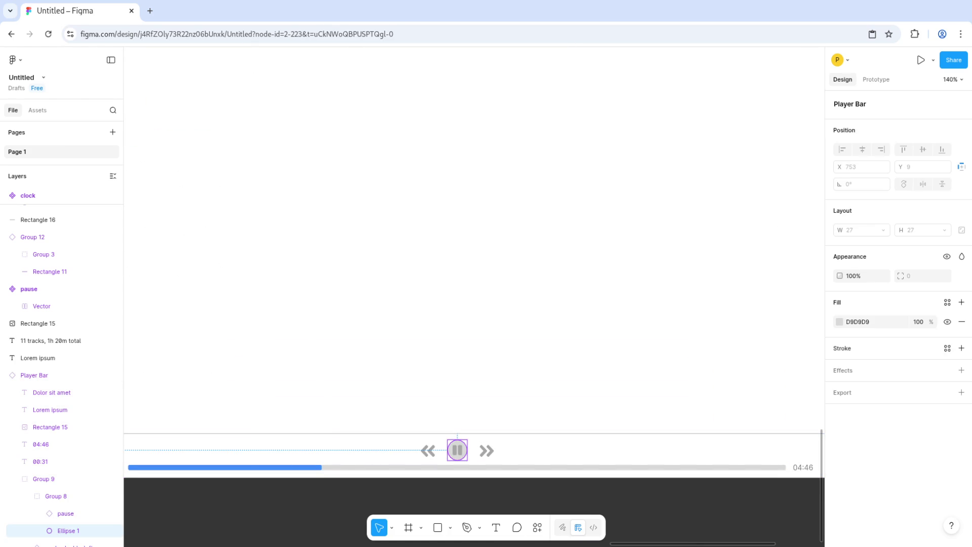
pyautogui.click(840, 322)
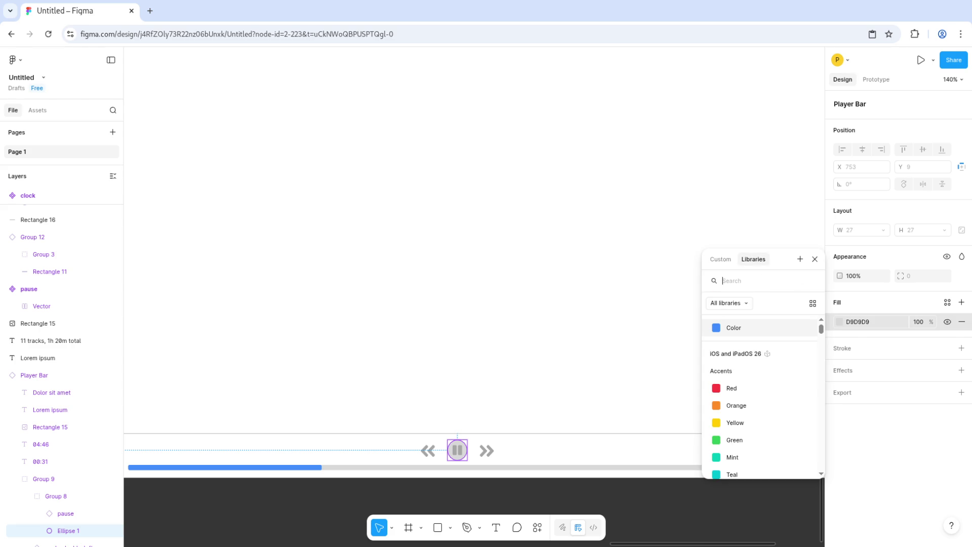
pyautogui.click(733, 327)
# Step: Make the pause icon inside the circle white
pyautogui.click(457, 450)
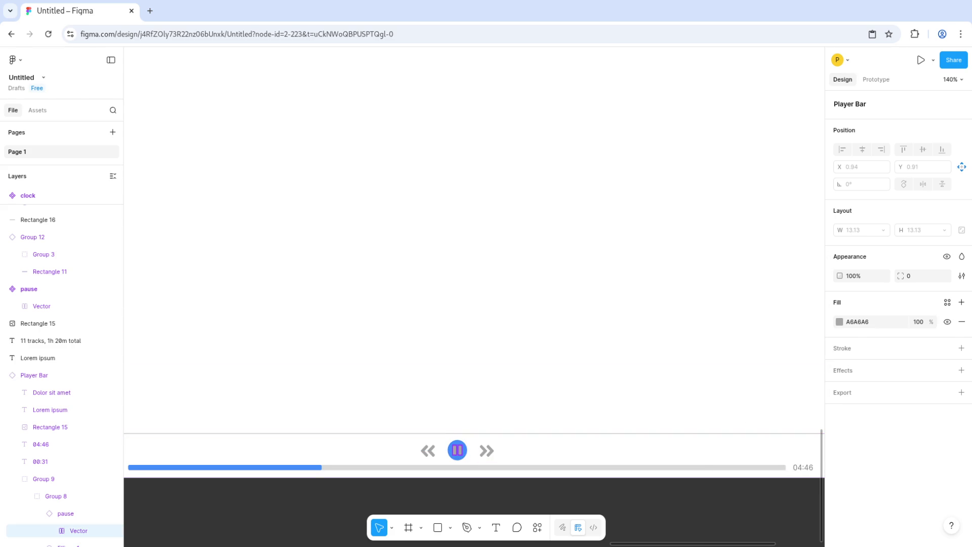
pyautogui.click(839, 321)
pyautogui.moveTo(710, 340); pyautogui.dragTo(710, 301)
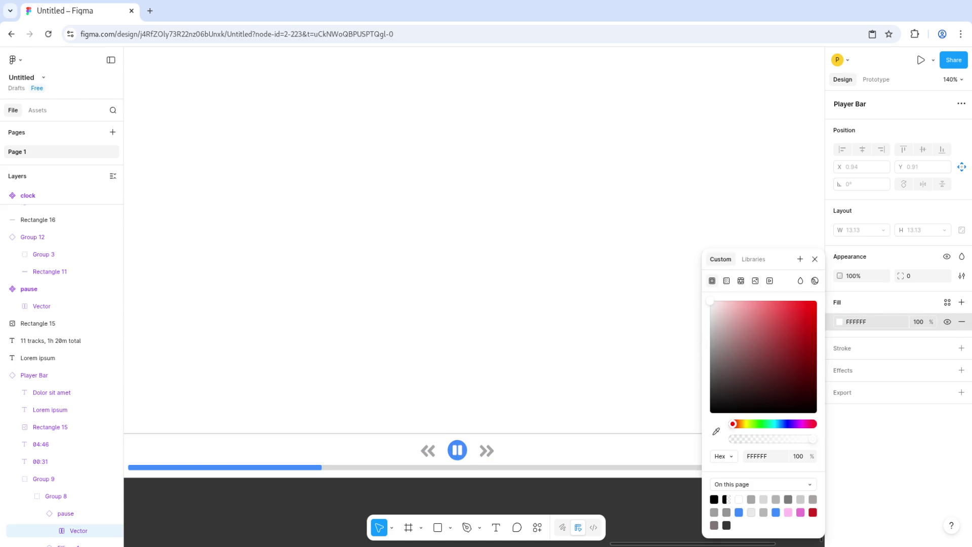
pyautogui.press('Escape')
pyautogui.keyDown('ctrl'); pyautogui.scroll(-5, 474, 284); pyautogui.keyUp('ctrl')
pyautogui.scroll(-2, 475, 283)
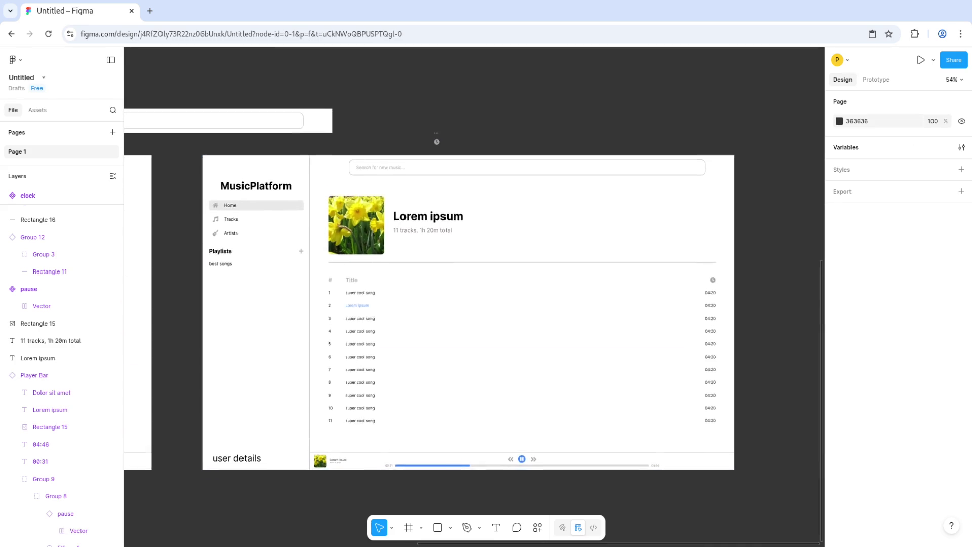
pyautogui.keyDown('ctrl'); pyautogui.scroll(2, 590, 324); pyautogui.keyUp('ctrl')
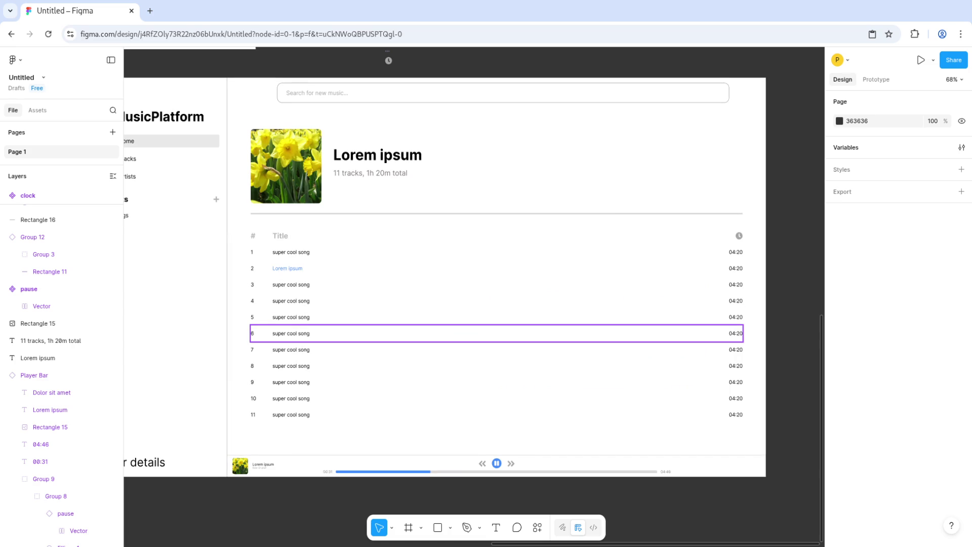